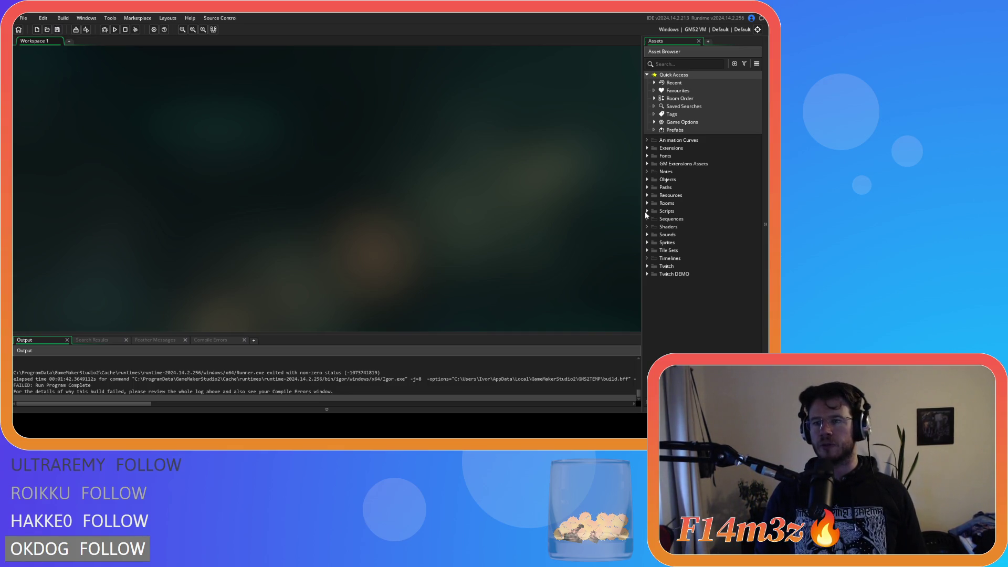
Expand the Scripts subfolders and rerun the Entheogen build with F5 until the run log finishes.
scroll(661, 248, "down", 3)
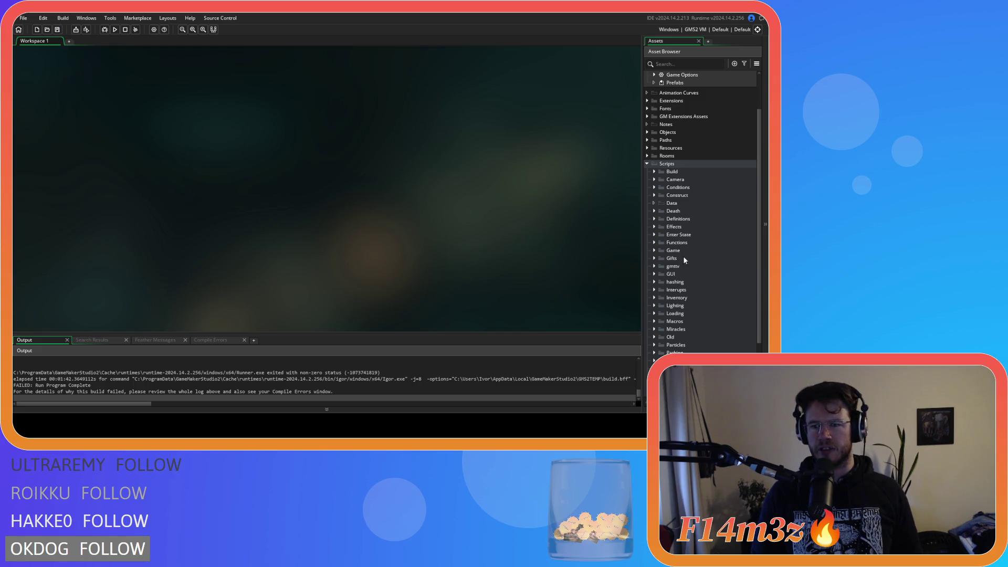
scroll(672, 253, "down", 2)
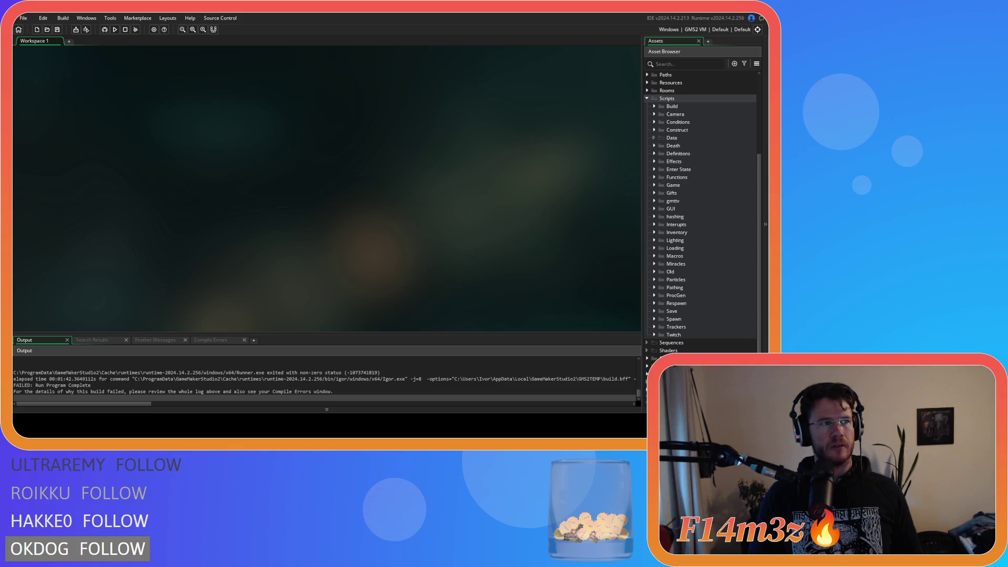
key("F5")
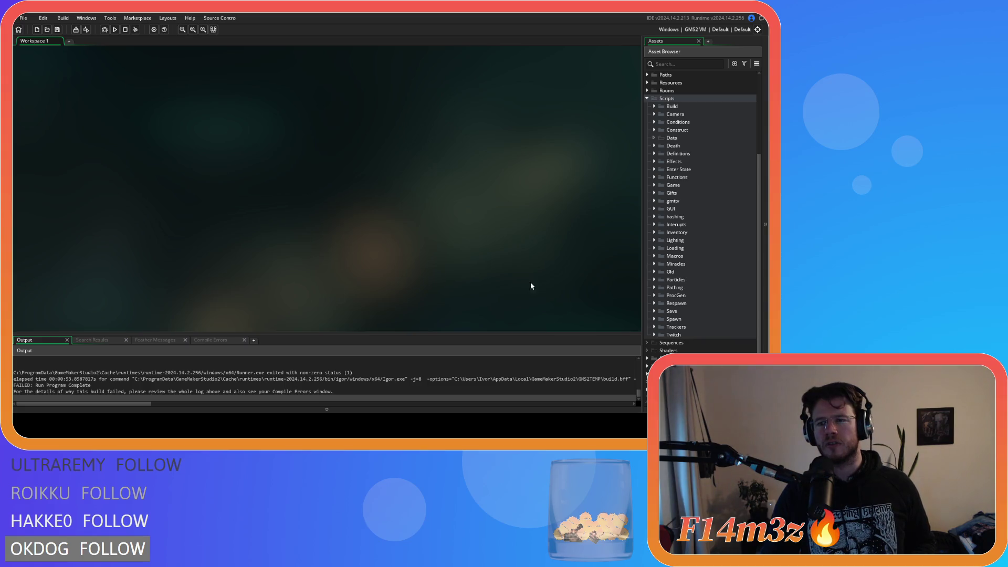
scroll(664, 254, "down", 1)
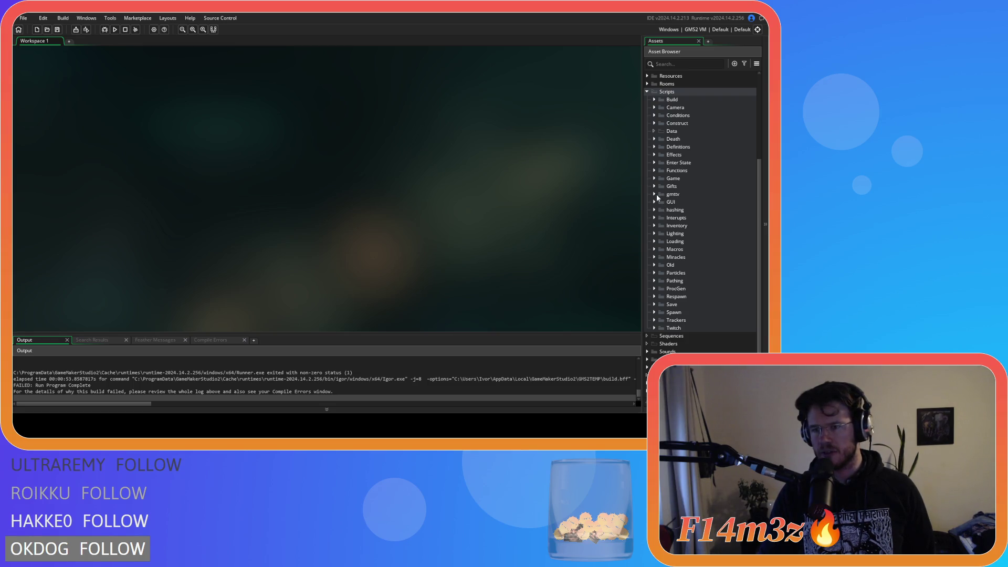
Expand the Miracles folder and read the miracleHand method in sc_miracleHand.
left_click(654, 257)
scroll(657, 257, "down", 2)
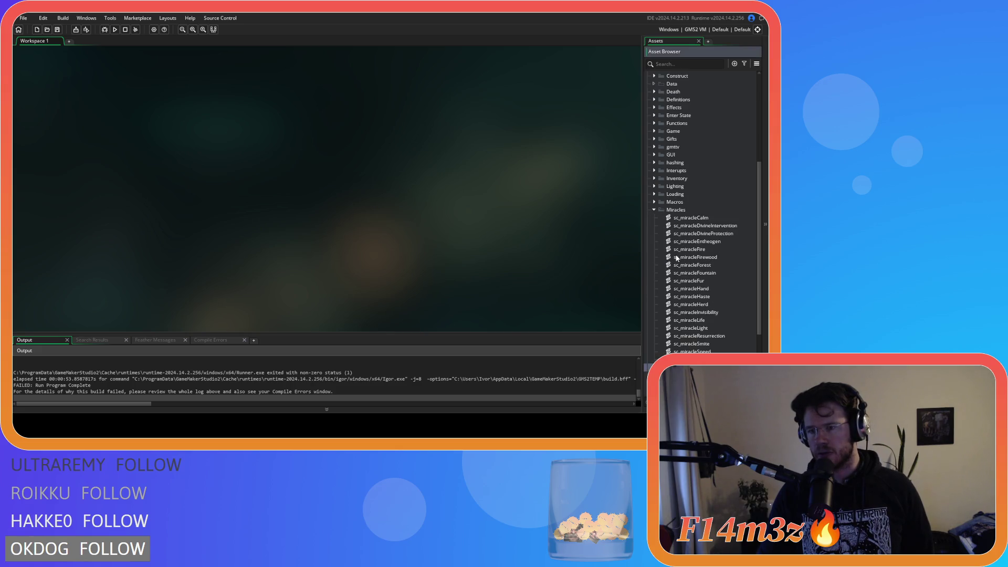
double_click(692, 289)
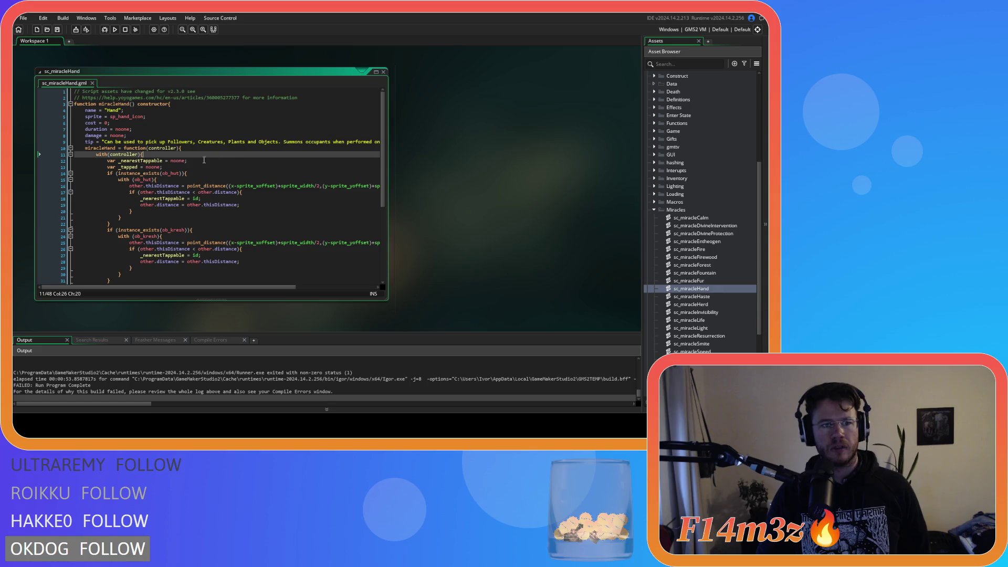
left_click(184, 149)
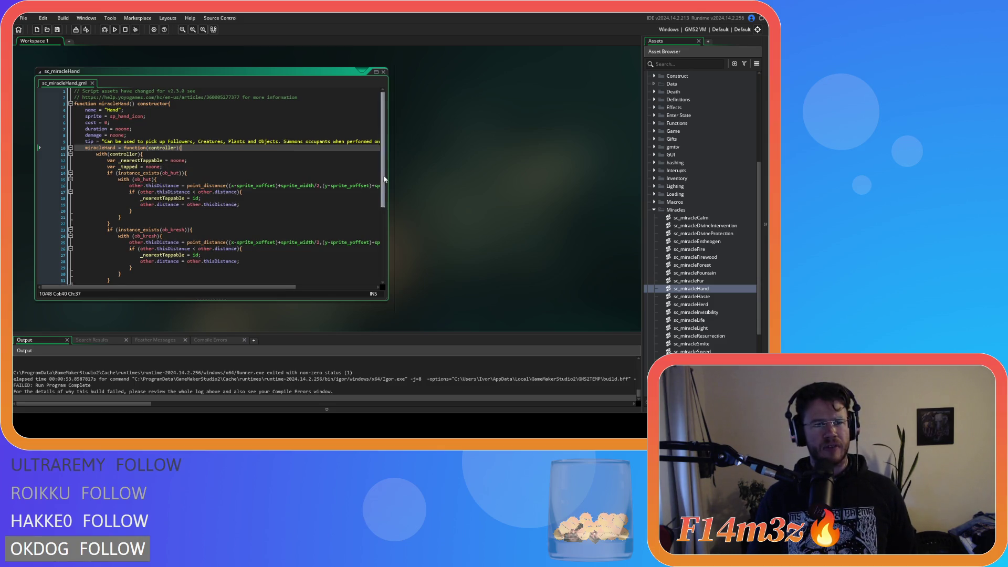
scroll(381, 189, "down", 1)
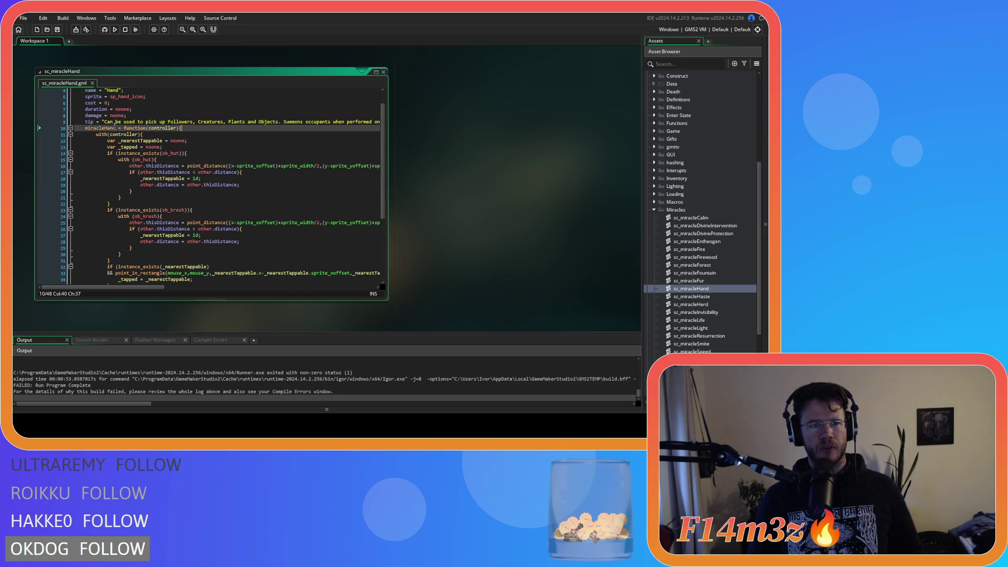
Glance at sc_miracleFur, close it, and re-expand the Miracles folder to select sc_miracleCalm.
double_click(659, 281)
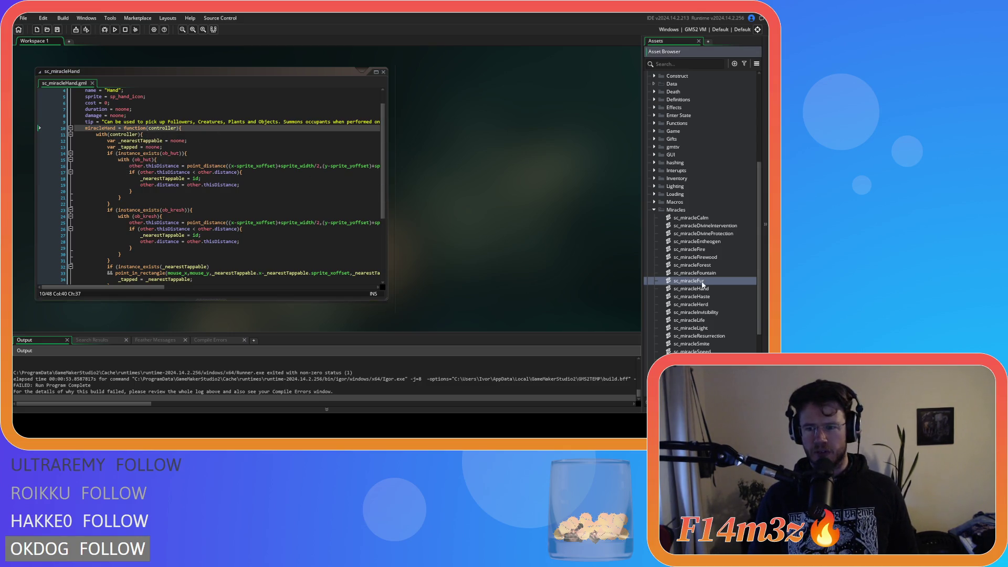
left_click(383, 72)
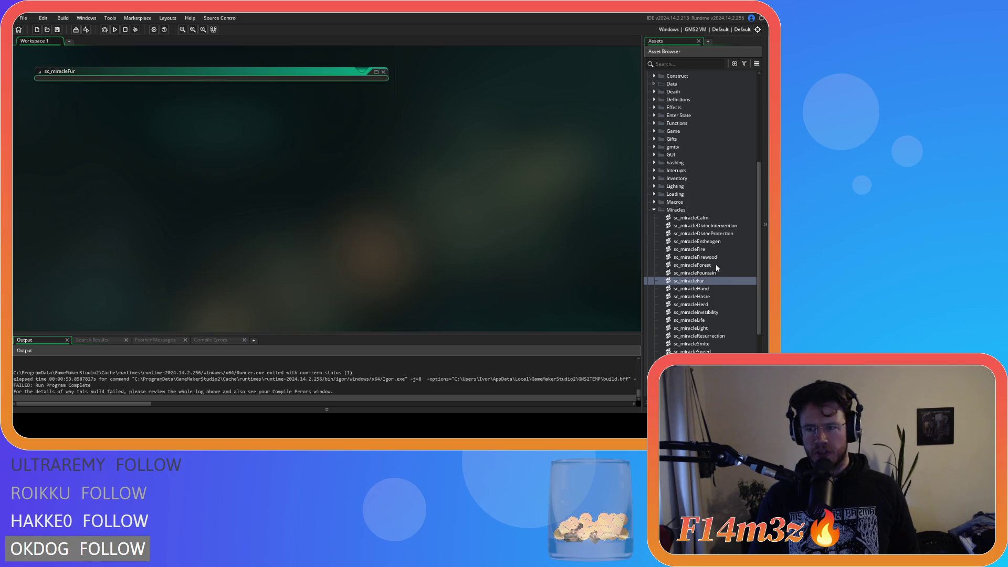
double_click(676, 209)
left_click(655, 257)
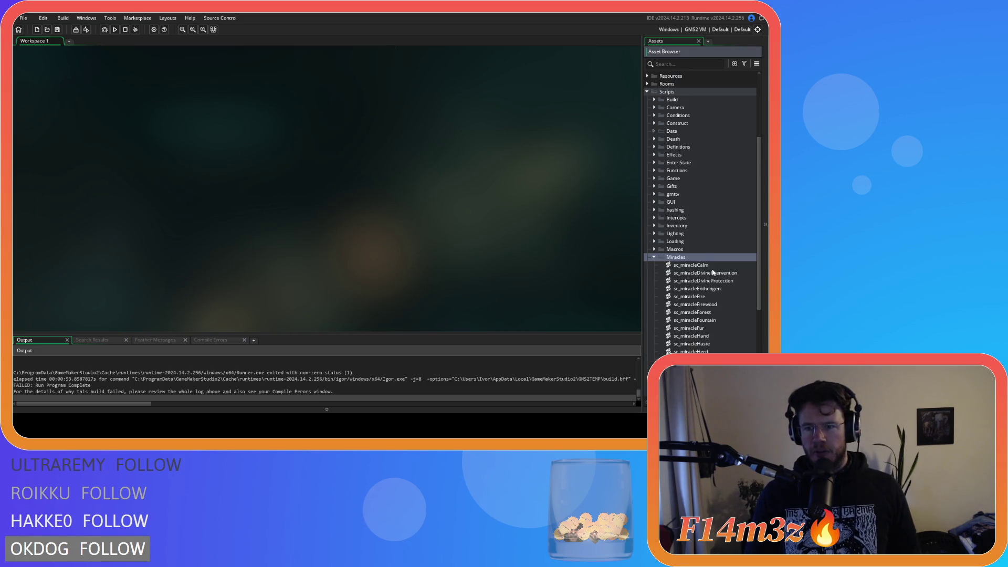
double_click(689, 265)
Rename the line 10 method miracleHand to perform, save sc_miracleHand, and rebuild with F5.
left_click_drag(112, 149, 86, 151)
key("ctrl+c")
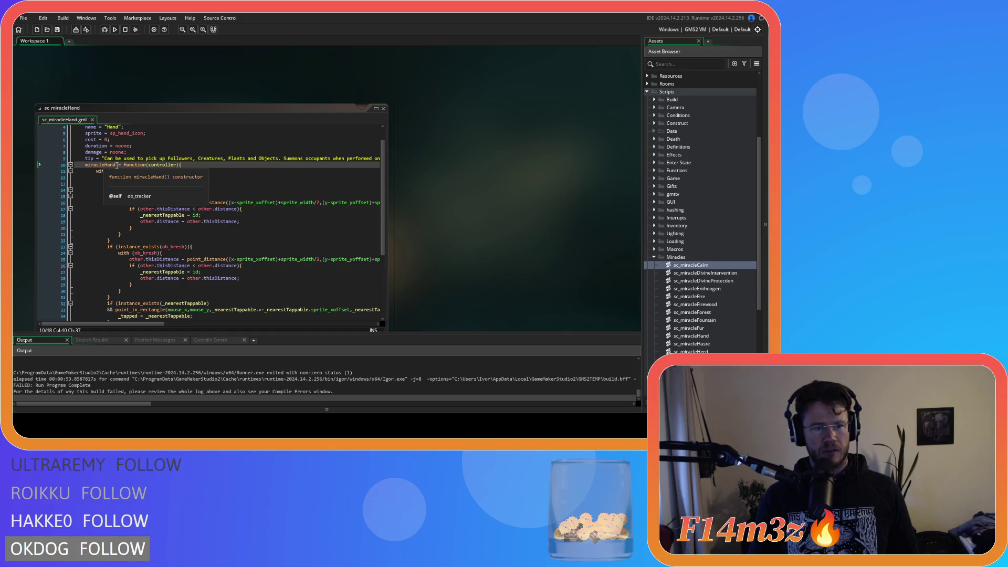
left_click_drag(123, 165, 85, 165)
key("ctrl+v")
key("ctrl+s")
left_click(278, 184)
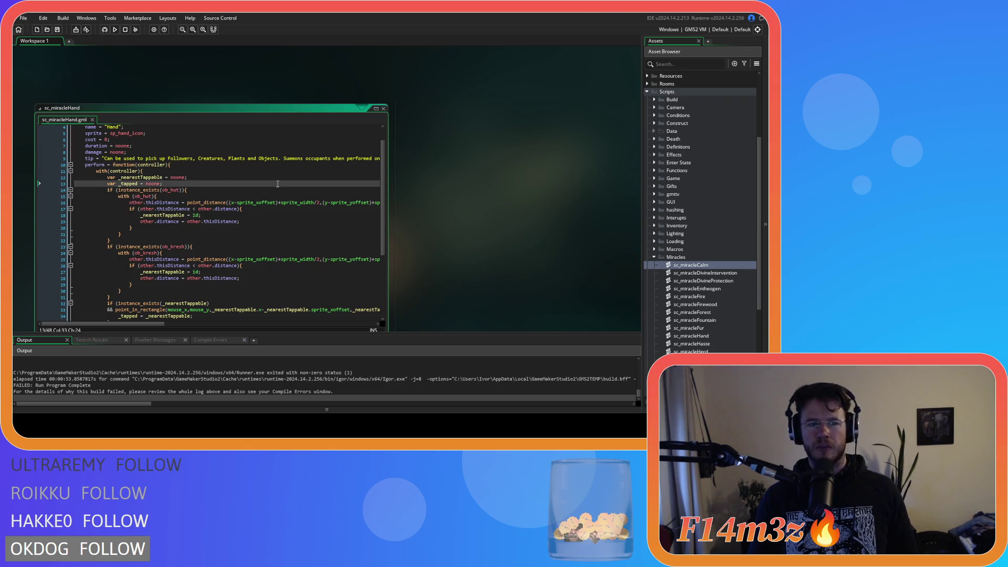
key("F5")
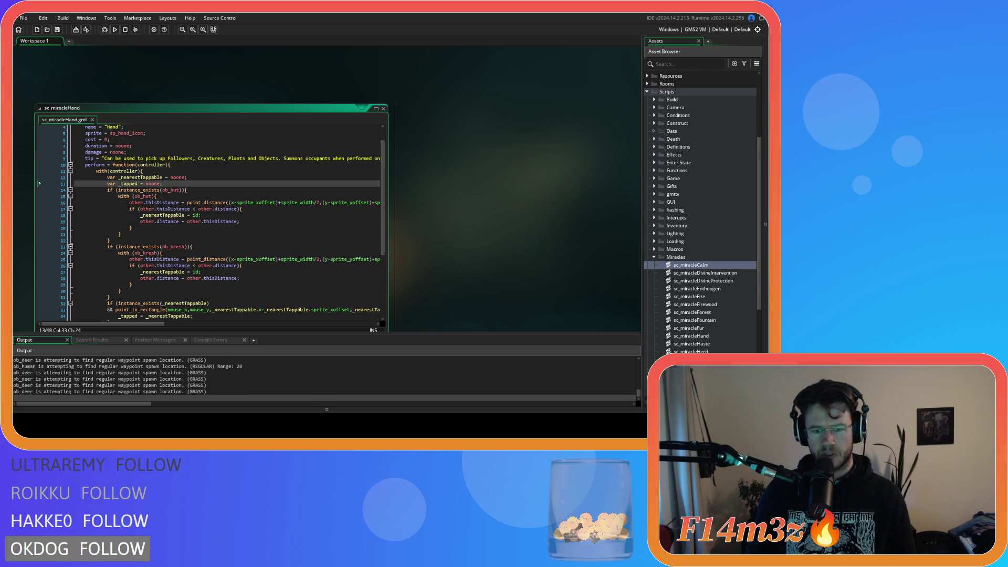
Switch to the running Entheogen game window once the build finishes.
key("alt+Tab")
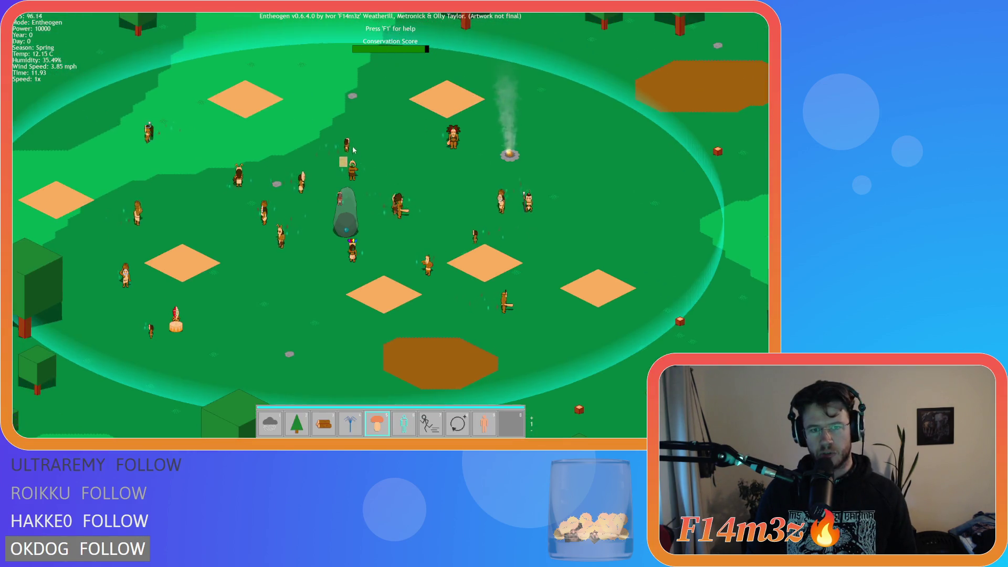
Cast the mushroom miracle, cycle through the miracle keys, and cast Speed on the villagers.
left_click(299, 240)
key("3")
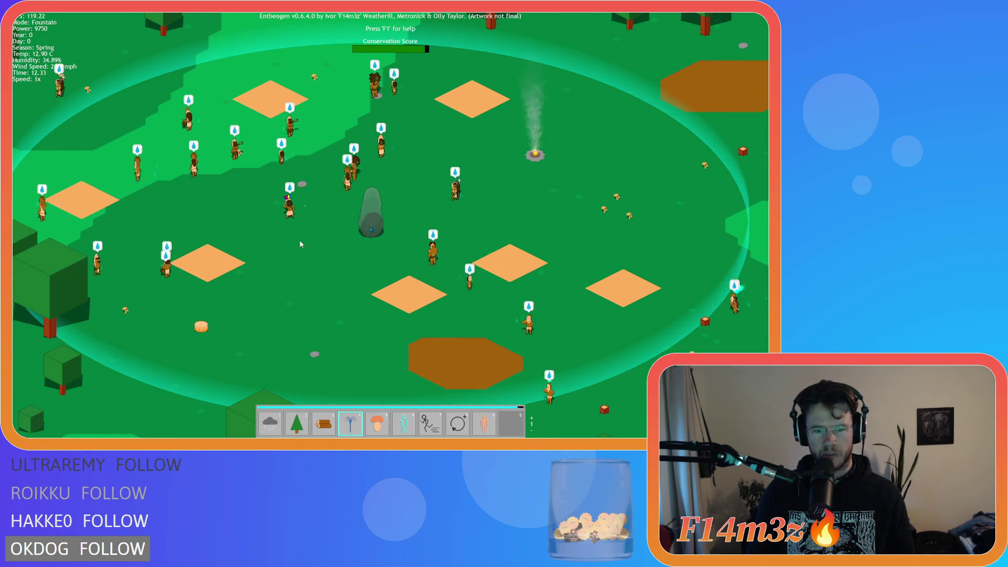
key("1")
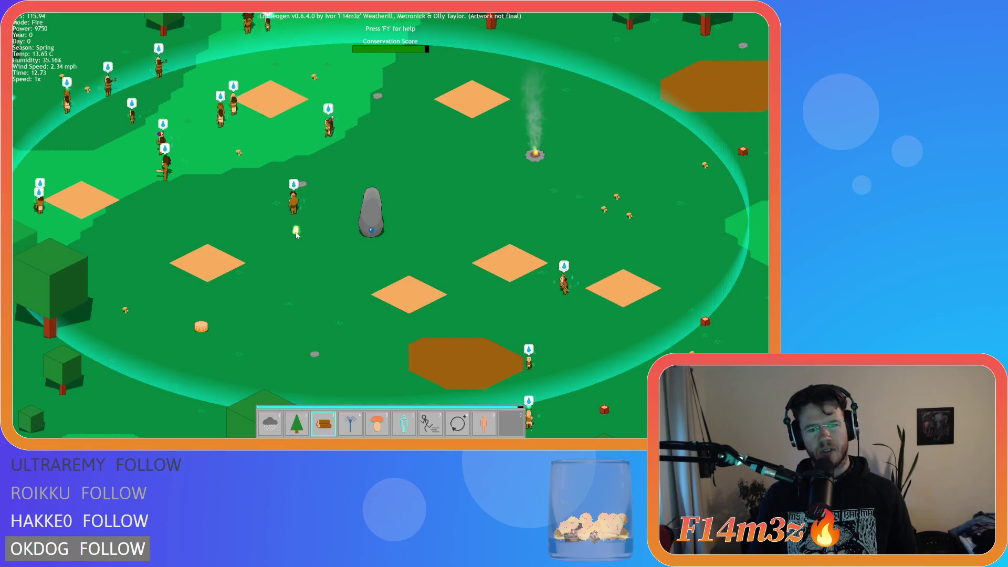
key("3")
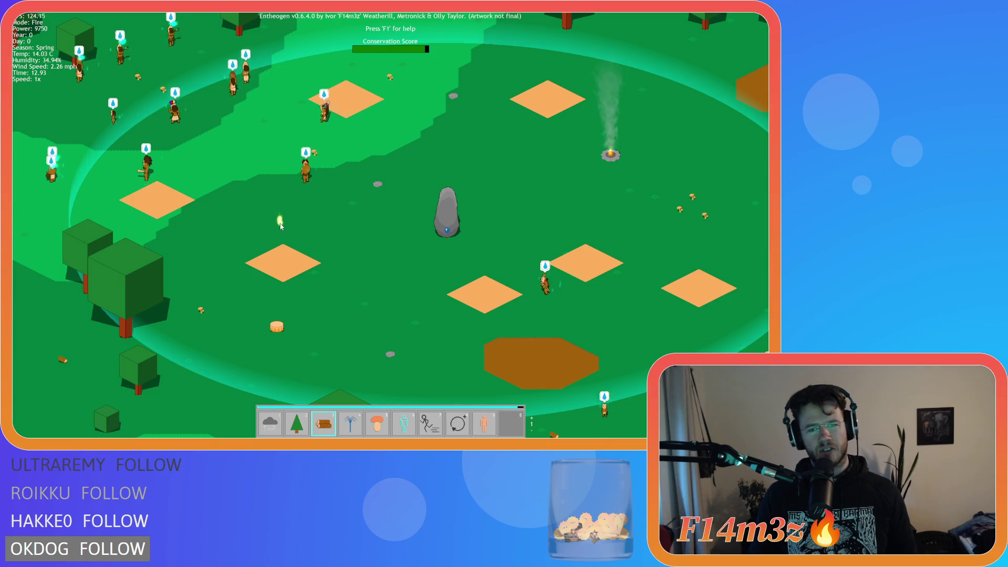
key("5")
key("8")
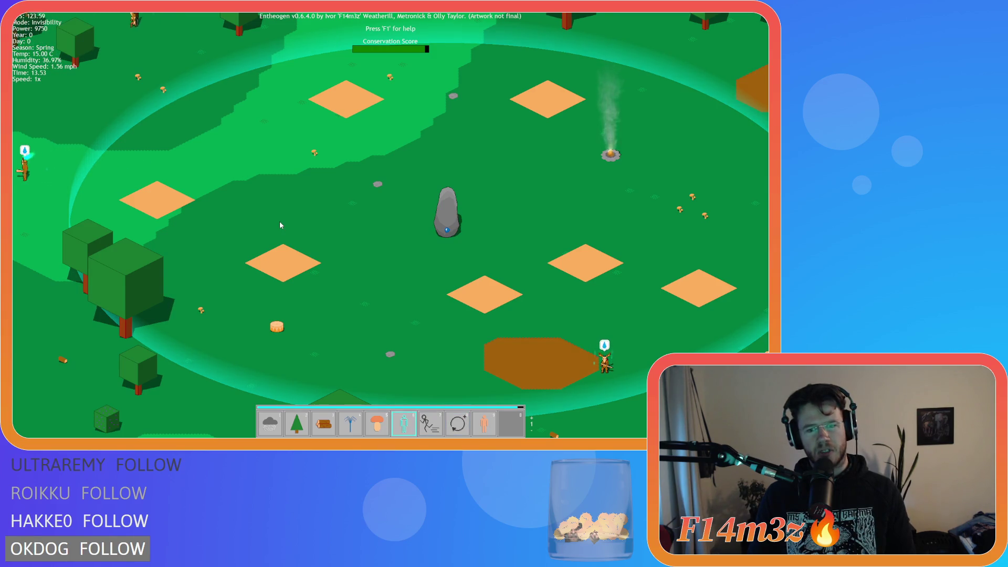
key("6")
key("s")
key("w")
key("a")
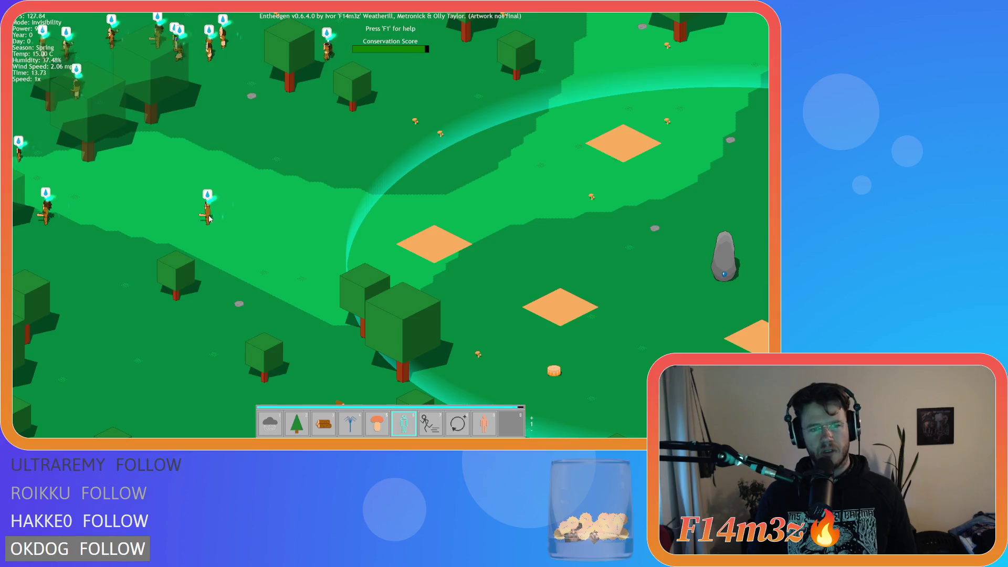
key("w")
key("a")
key("7")
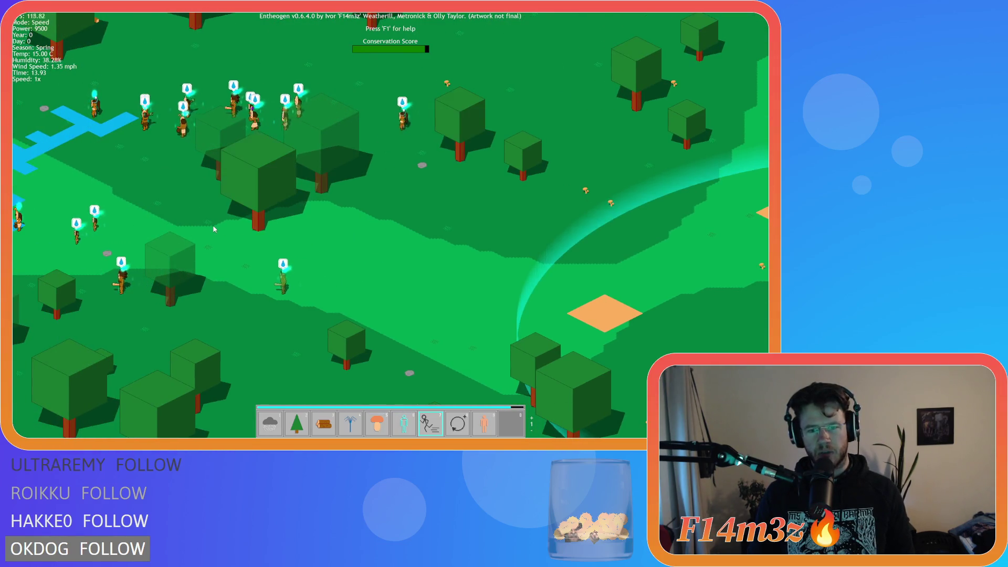
key("a")
left_click(314, 279)
Pan across the map and cast the Haste miracle on the tribespeople.
key("6")
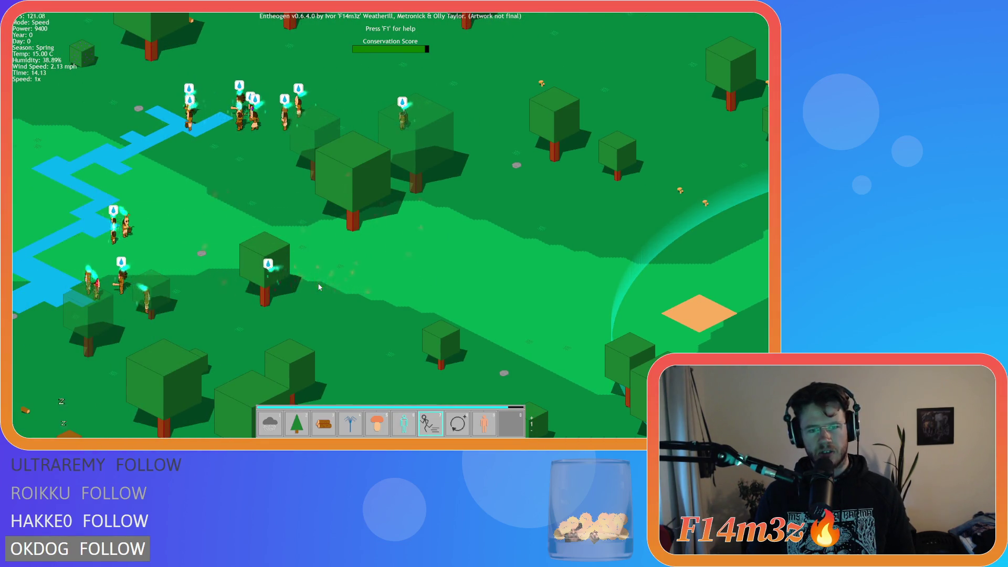
key("w")
key("a")
key("8")
key("d")
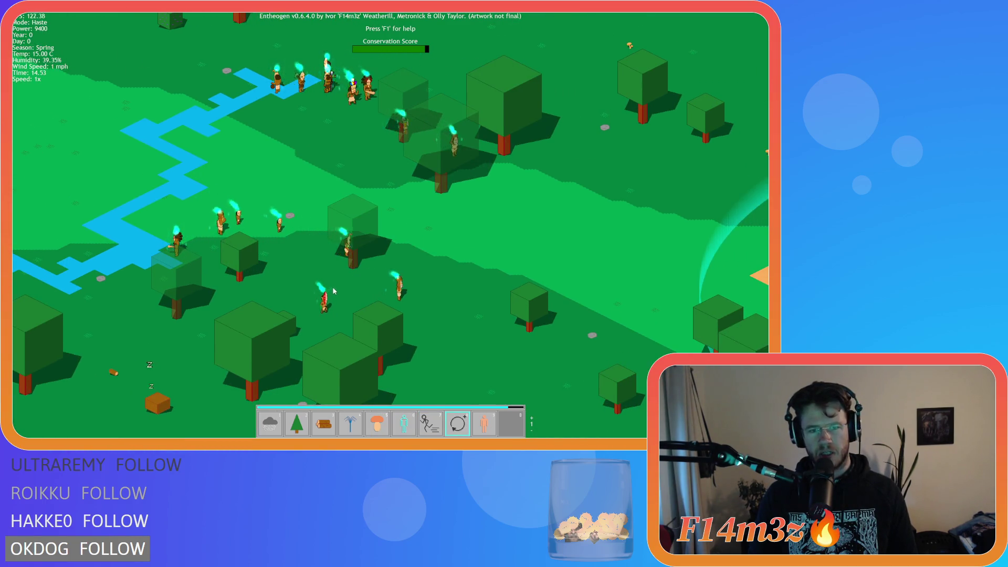
key("s")
key("d")
key("d")
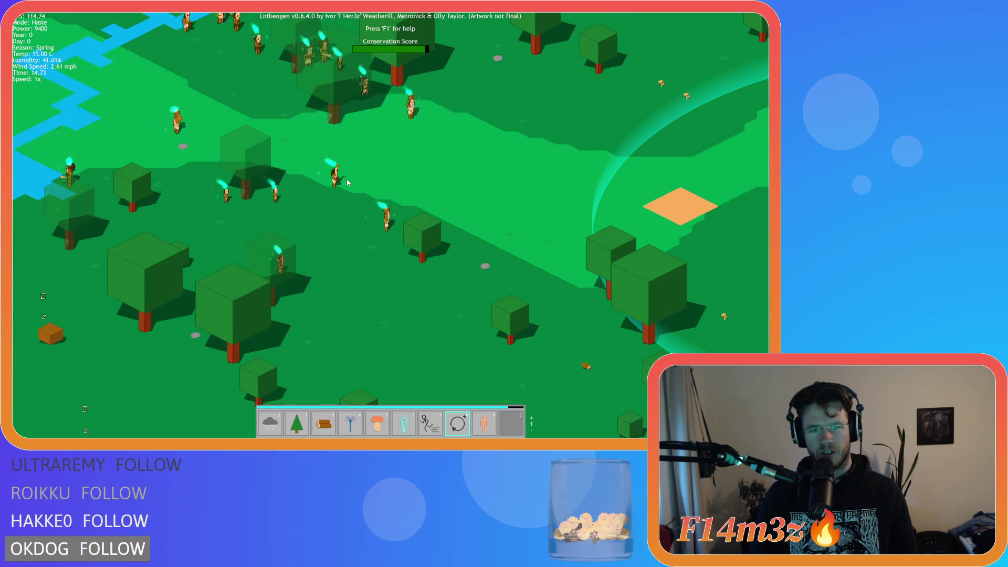
key("d")
key("s")
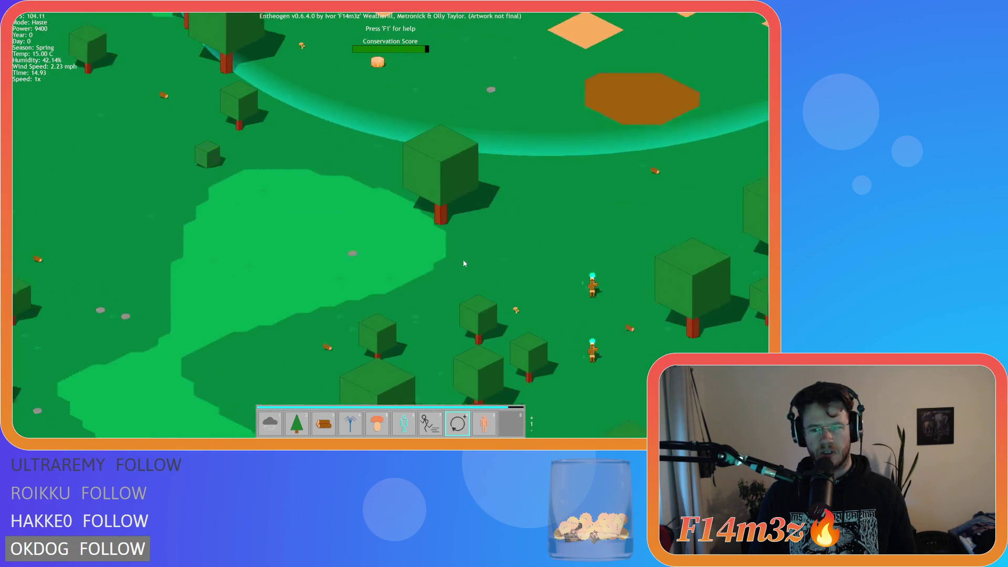
key("w")
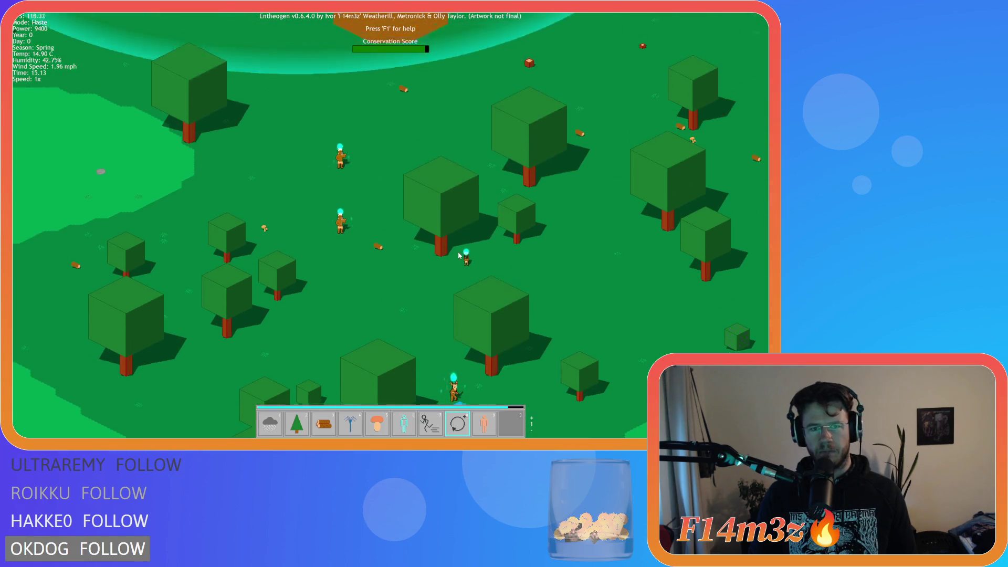
scroll(427, 237, "down", 5)
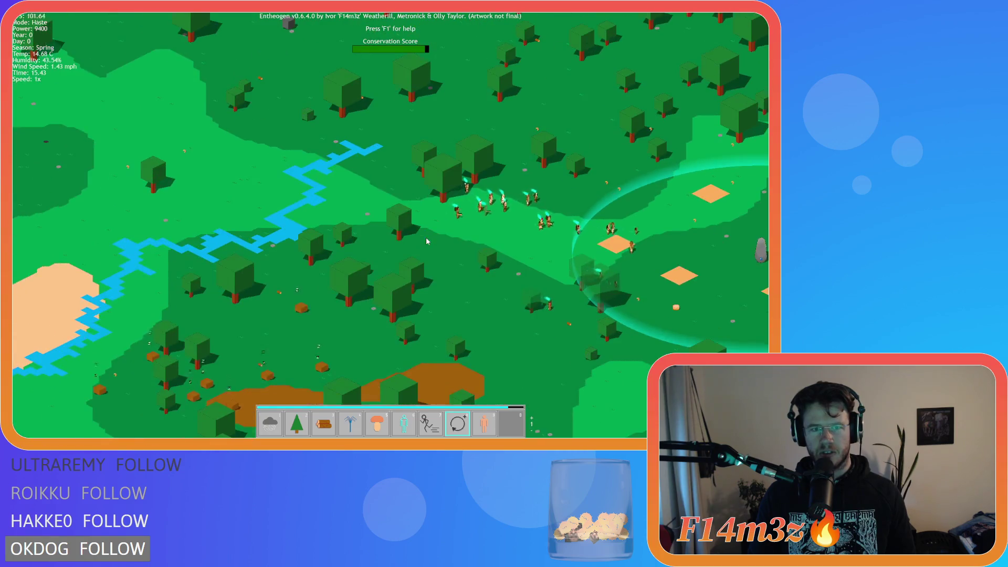
key("s")
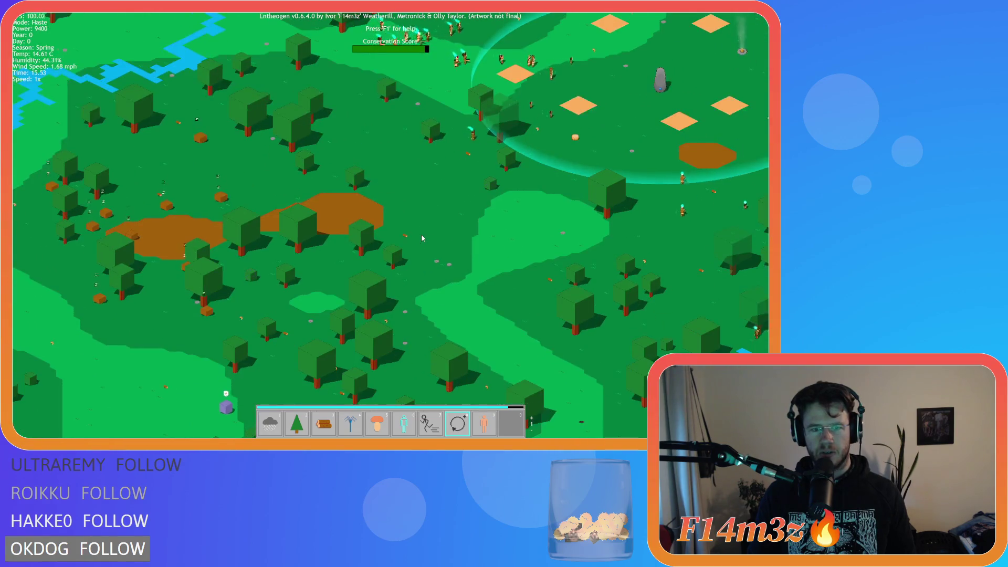
key("d")
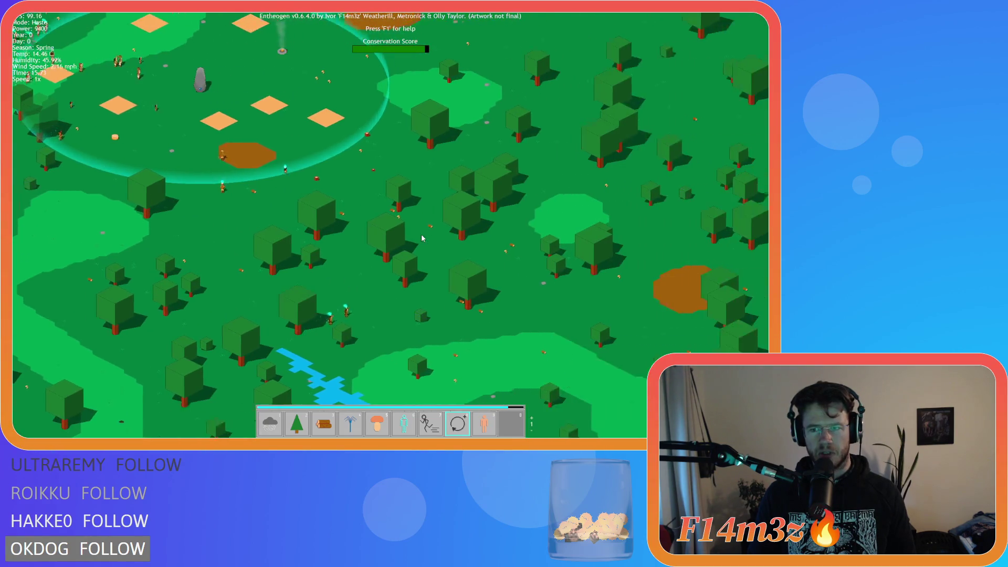
scroll(360, 223, "up", 5)
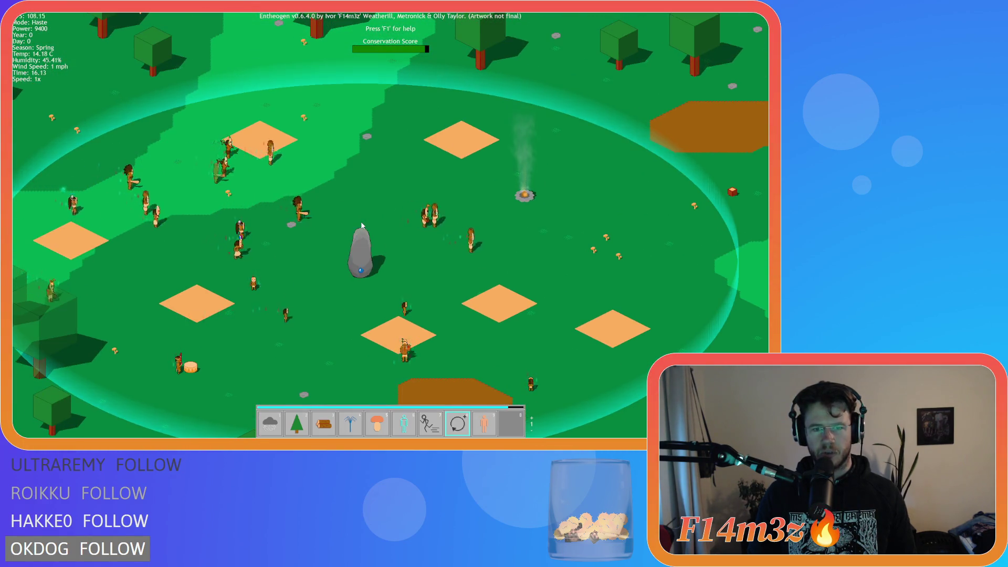
scroll(362, 223, "up", 3)
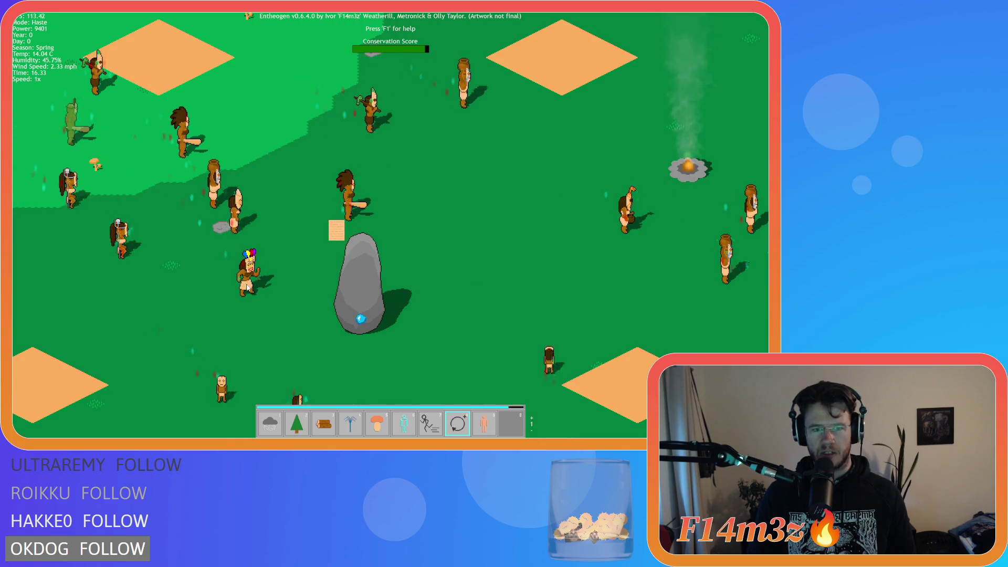
left_click(249, 287)
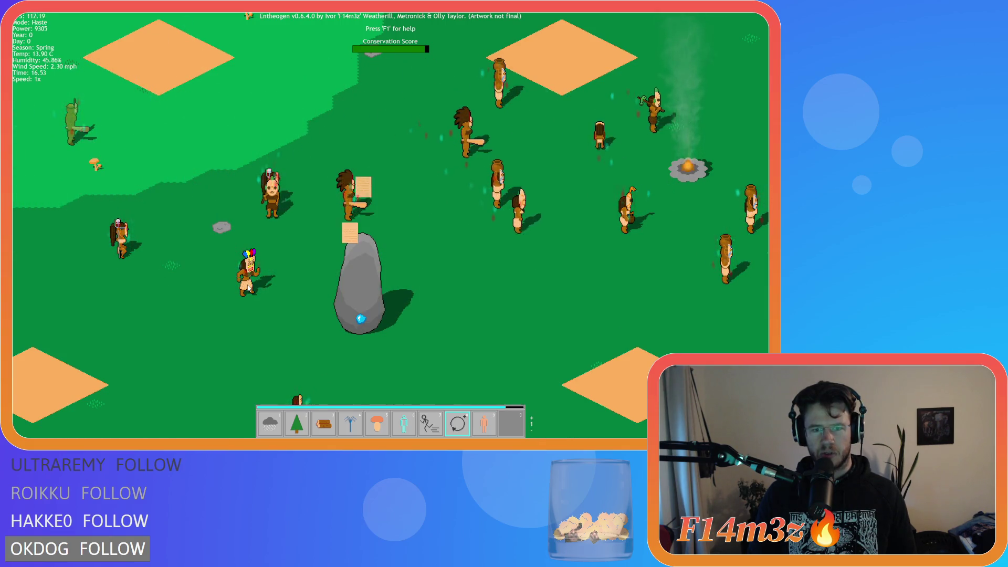
Select the Life miracle with key 9 and cast it twice near the tribe.
scroll(249, 288, "down", 3)
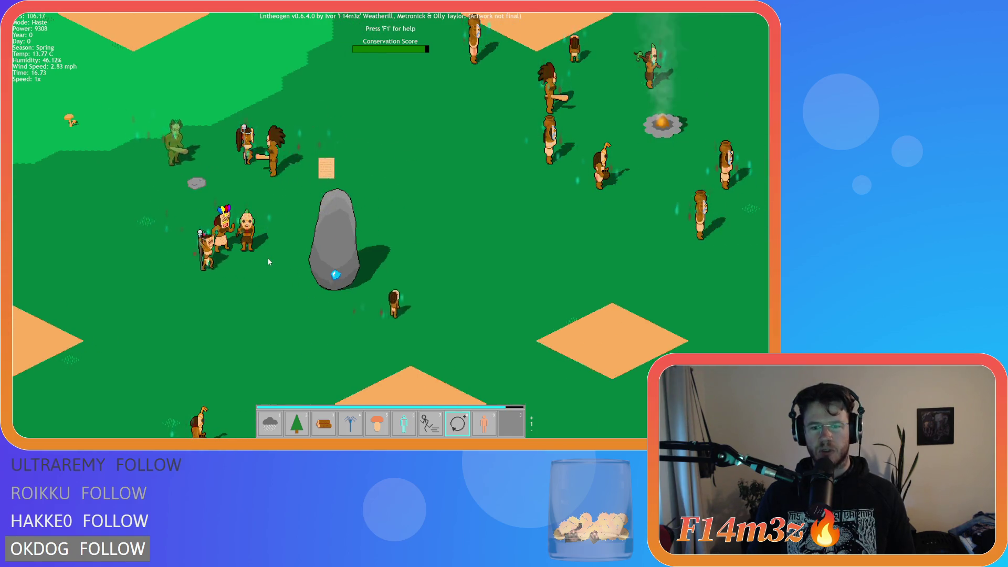
scroll(269, 256, "up", 3)
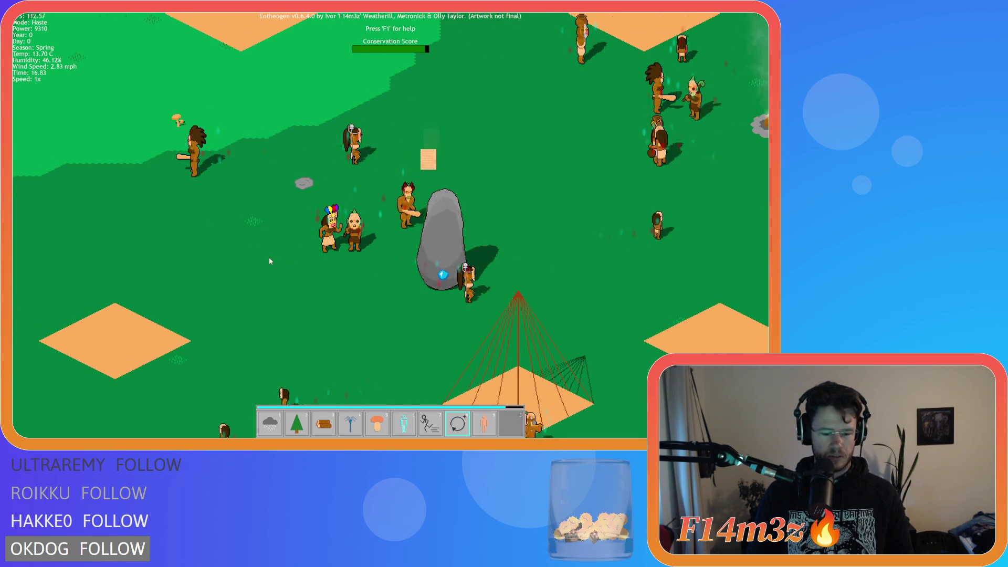
key("9")
left_click(269, 257)
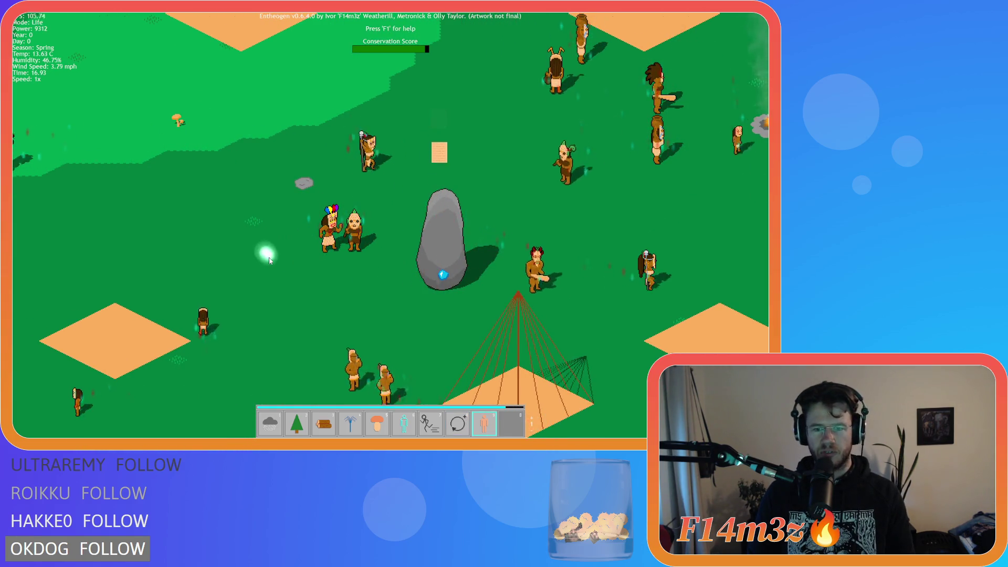
left_click(202, 187)
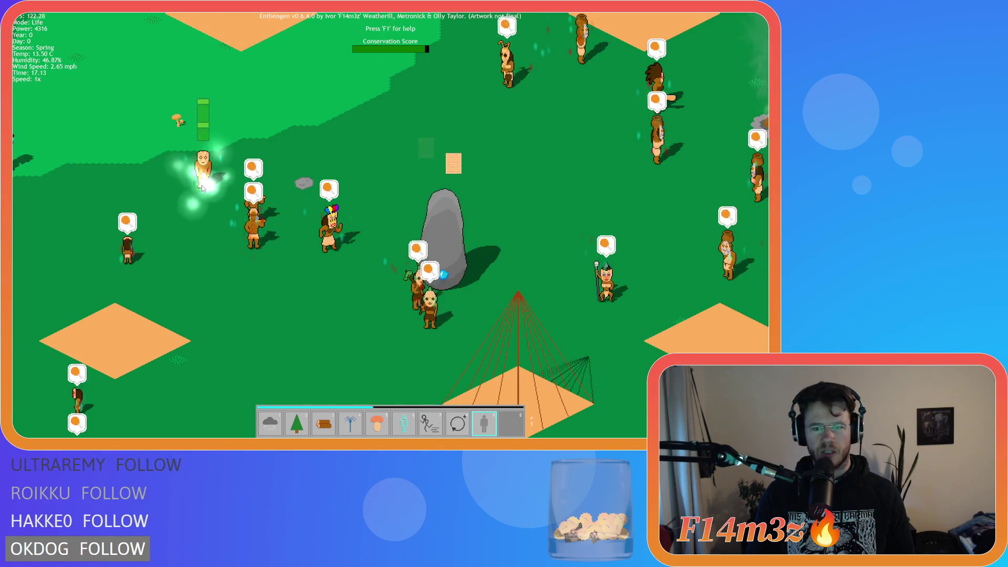
Pan the view with the arrow keys and bring up the quit prompt with Escape.
key("Left")
key("Down")
key("Left")
key("Up")
key("9")
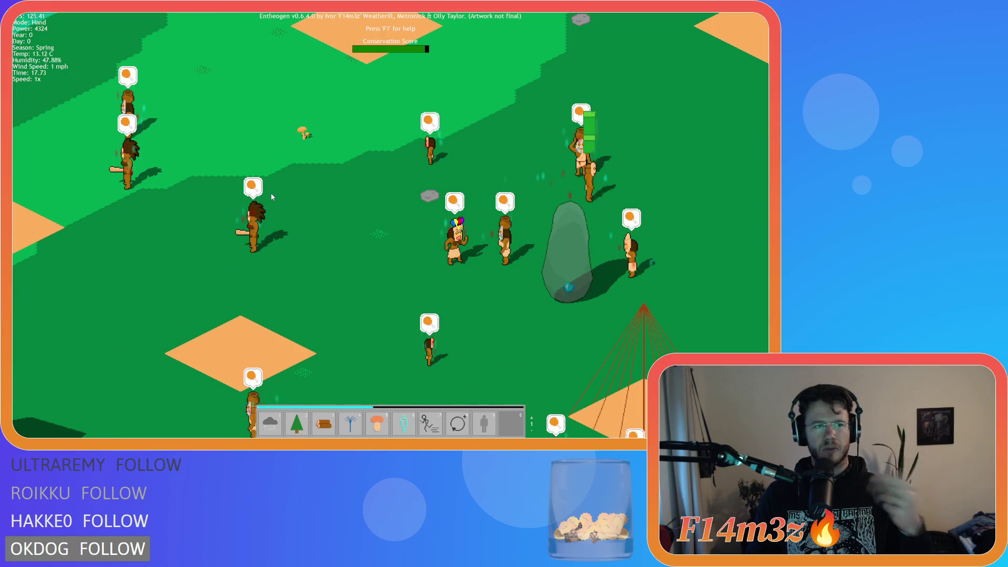
key("Escape")
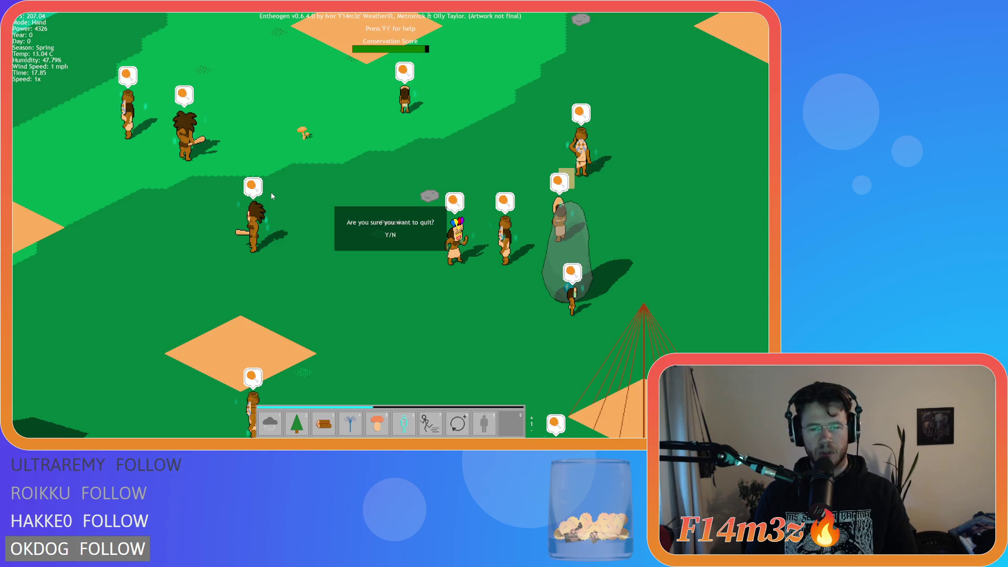
Confirm quitting the game, then open ob_controller from Objects > Game.
key("Return")
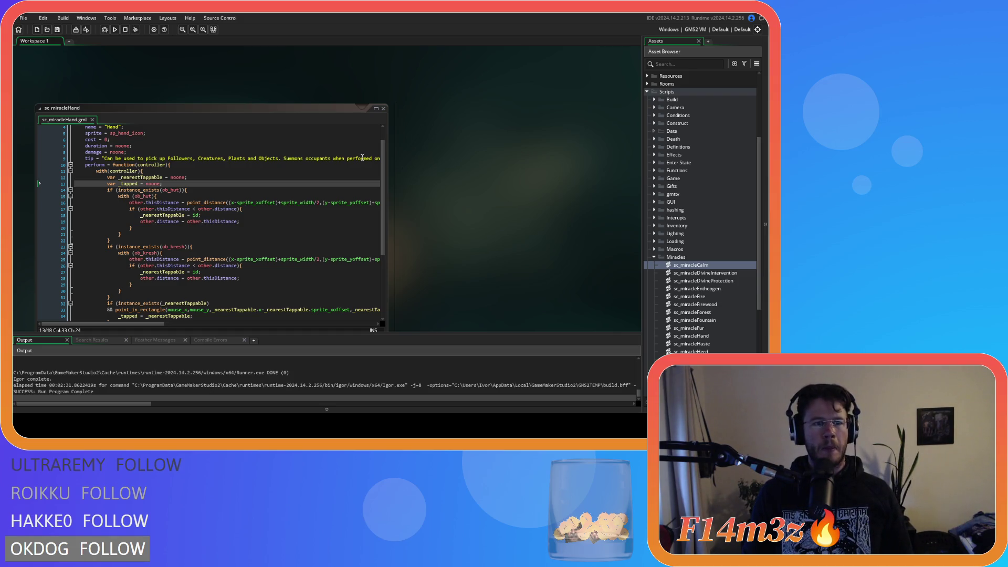
scroll(676, 215, "up", 5)
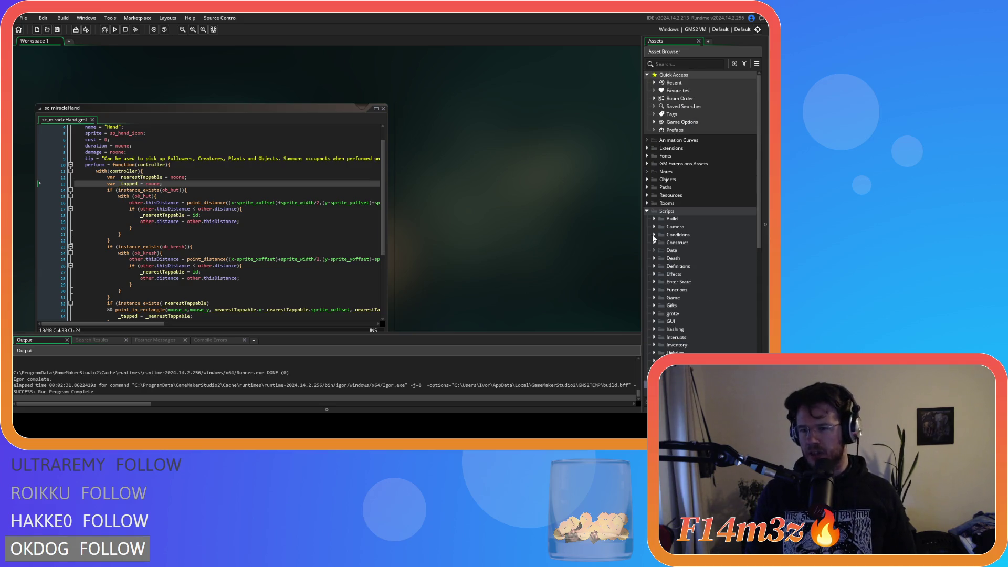
left_click(648, 180)
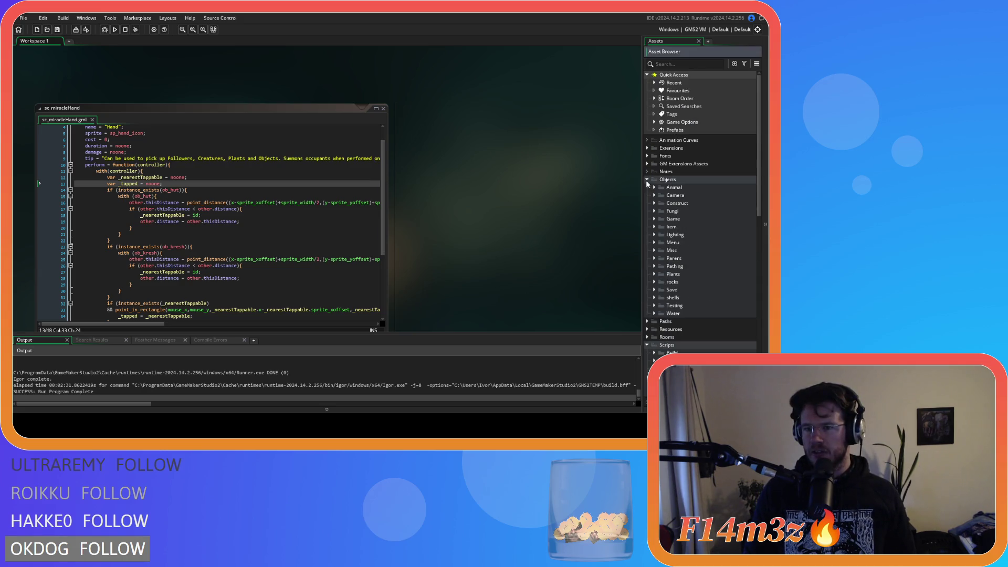
left_click(654, 219)
double_click(683, 227)
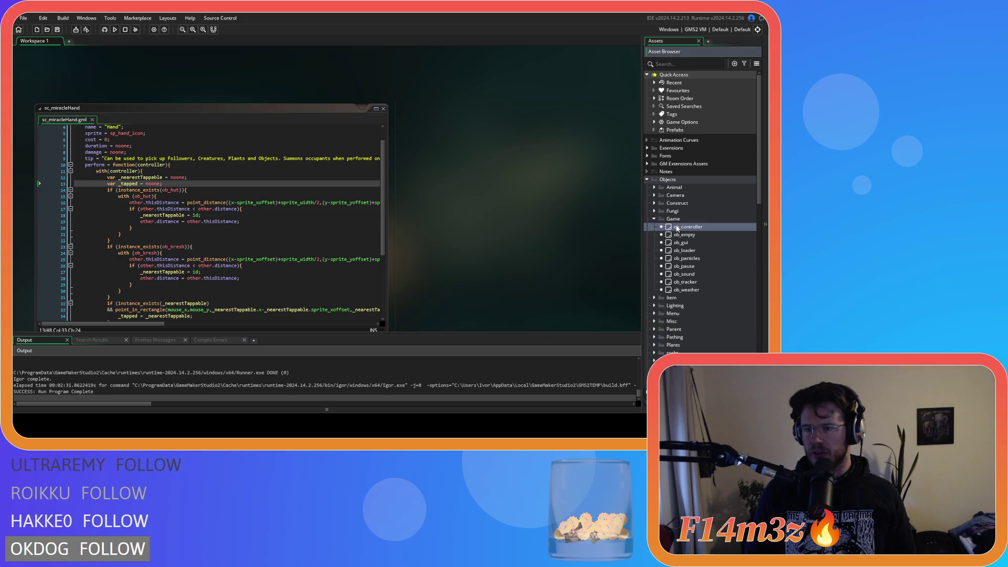
left_click(332, 129)
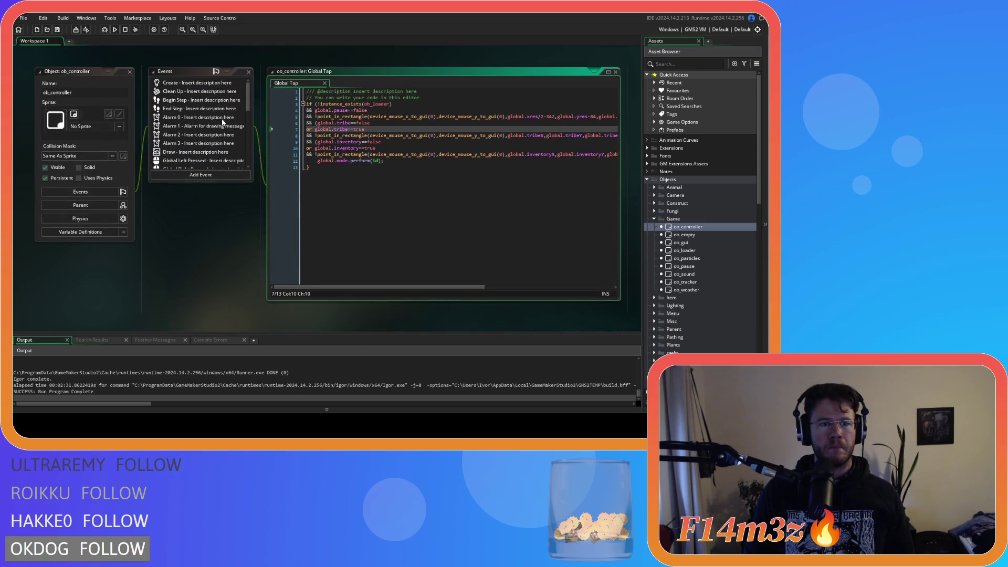
left_click(377, 161)
left_click(387, 162)
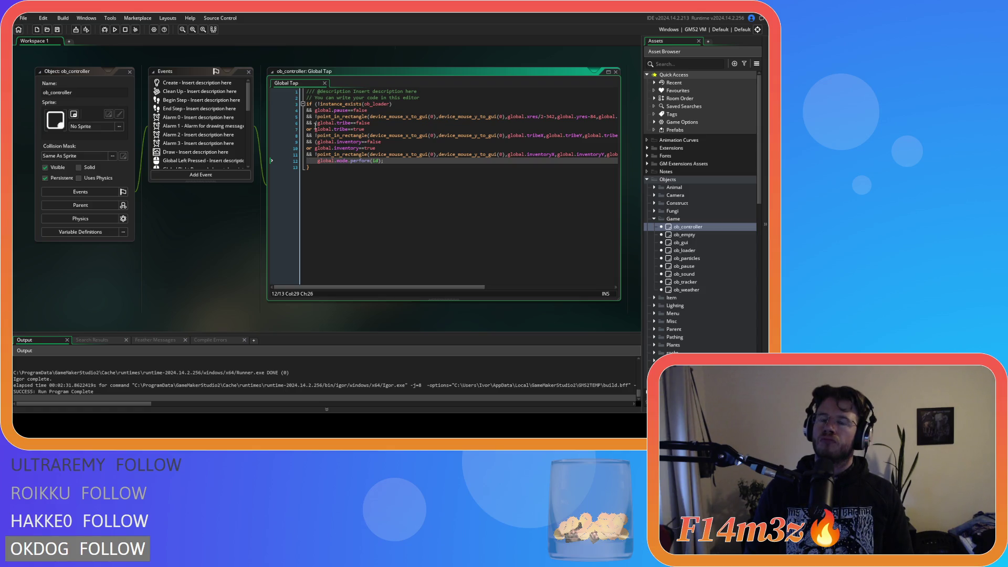
Add '&& global.mode!=array_get(global.spellbook,0)' below the pause check in Global Tap.
left_click(403, 107)
key("Return")
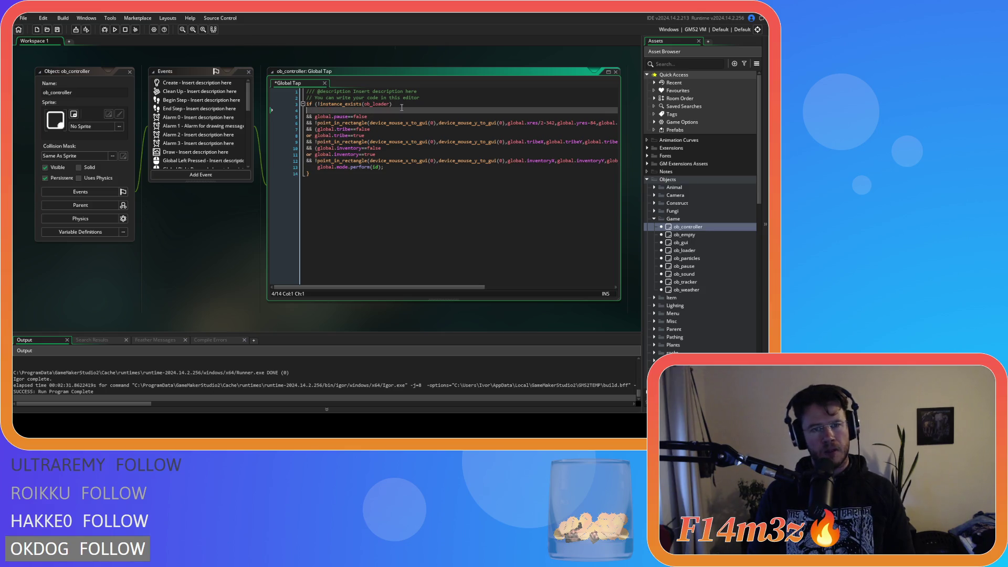
key("Delete")
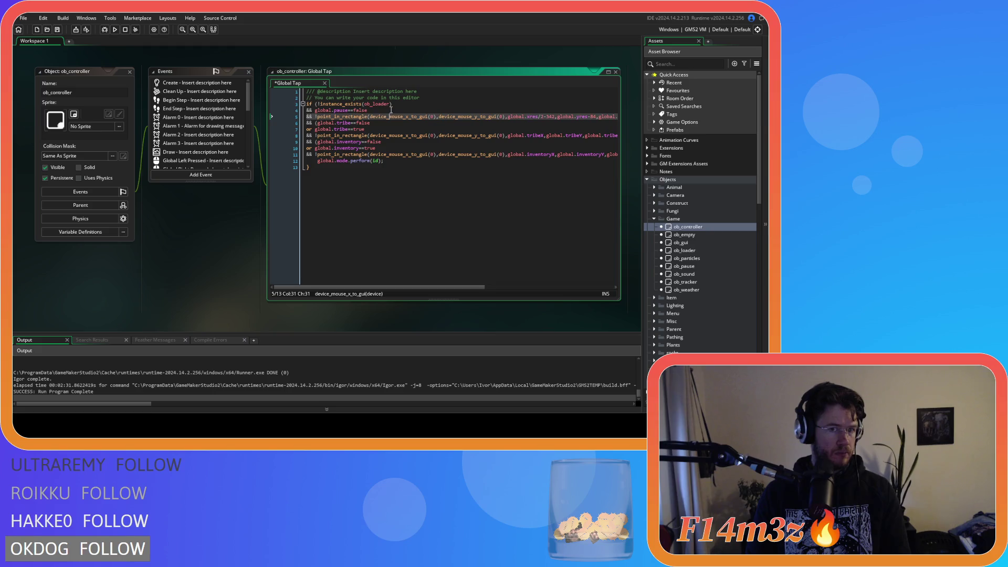
left_click(392, 110)
key("Return")
type("&& globa")
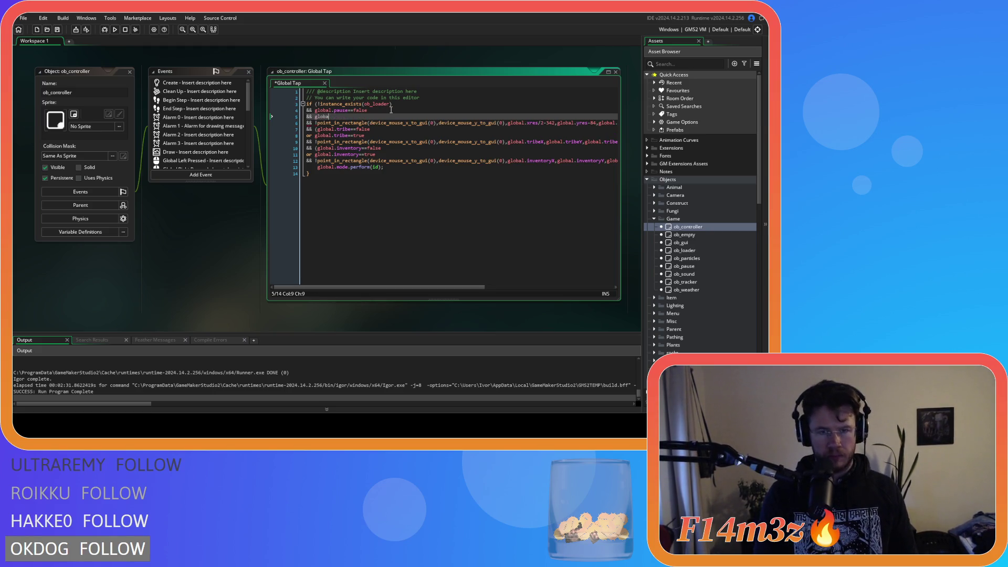
type("l.mode!=arra")
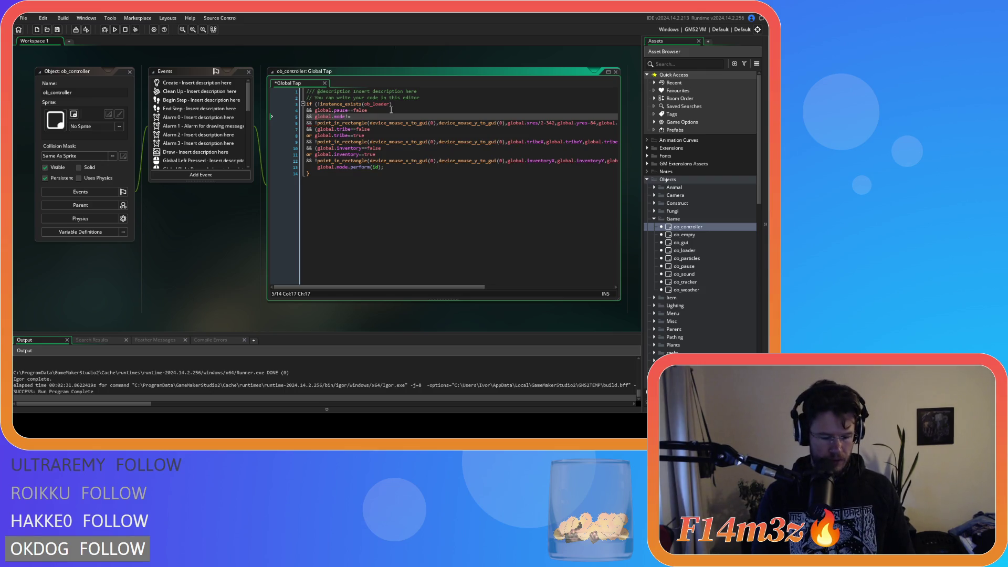
type("y_")
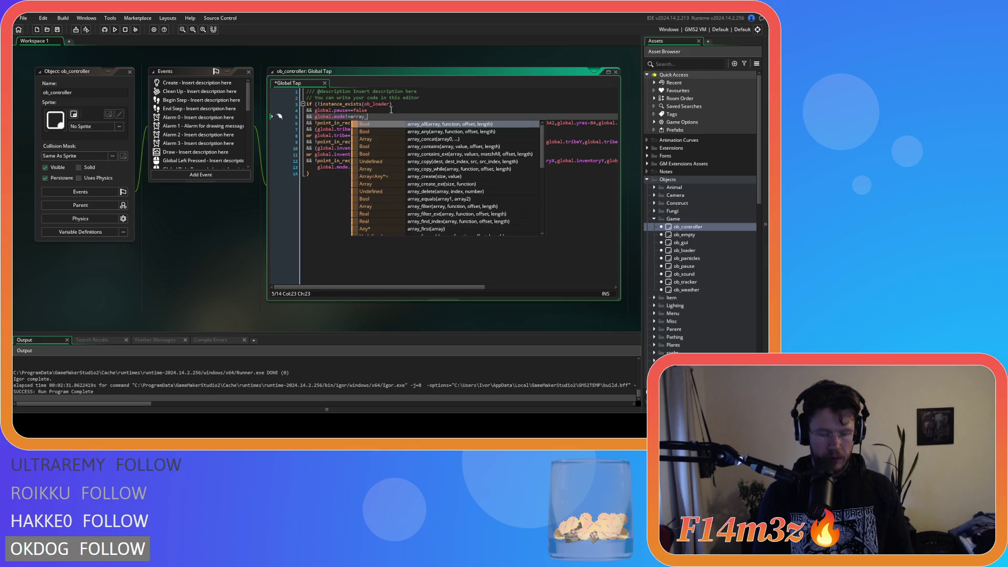
type("get(glob")
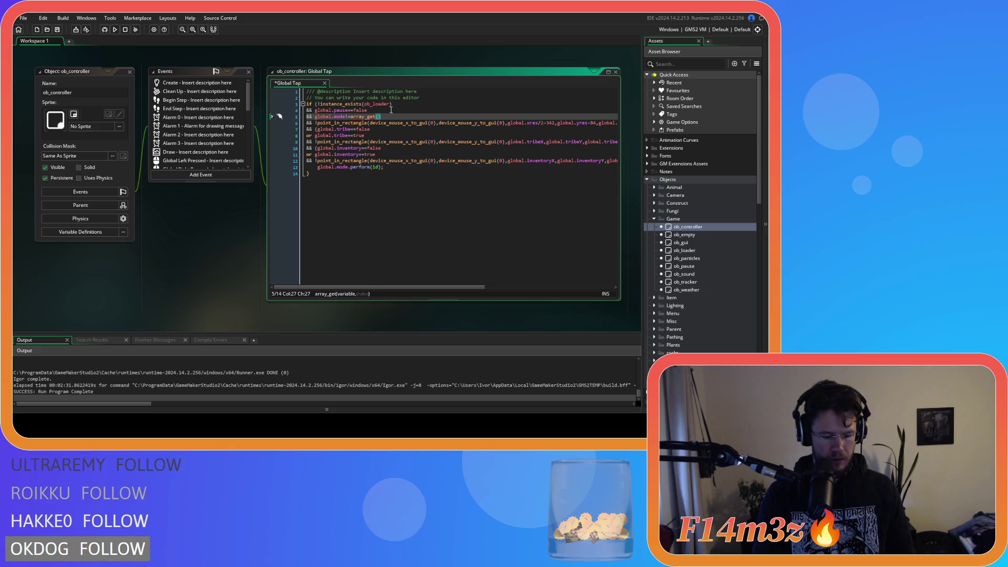
type("al.spellbook,0")
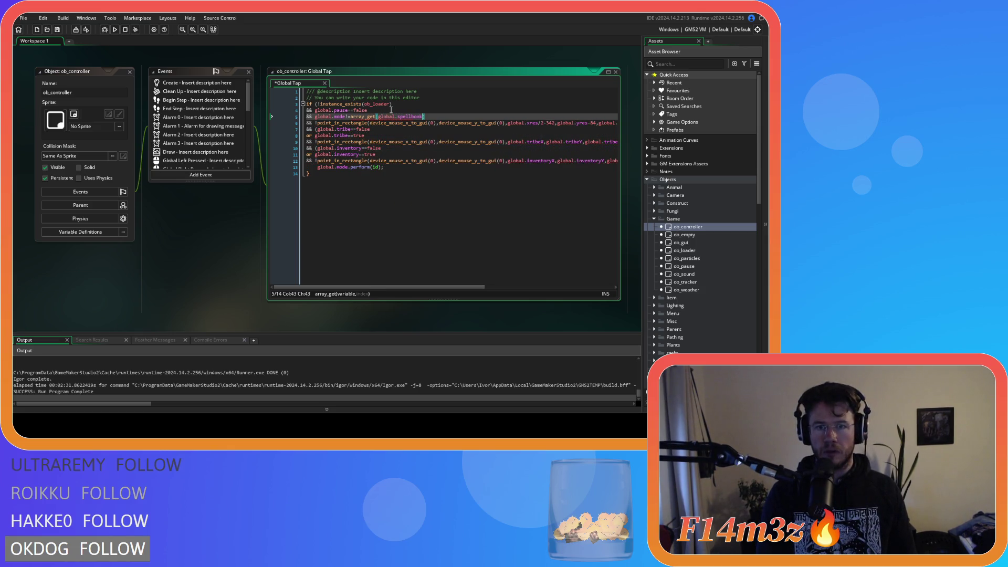
type(")")
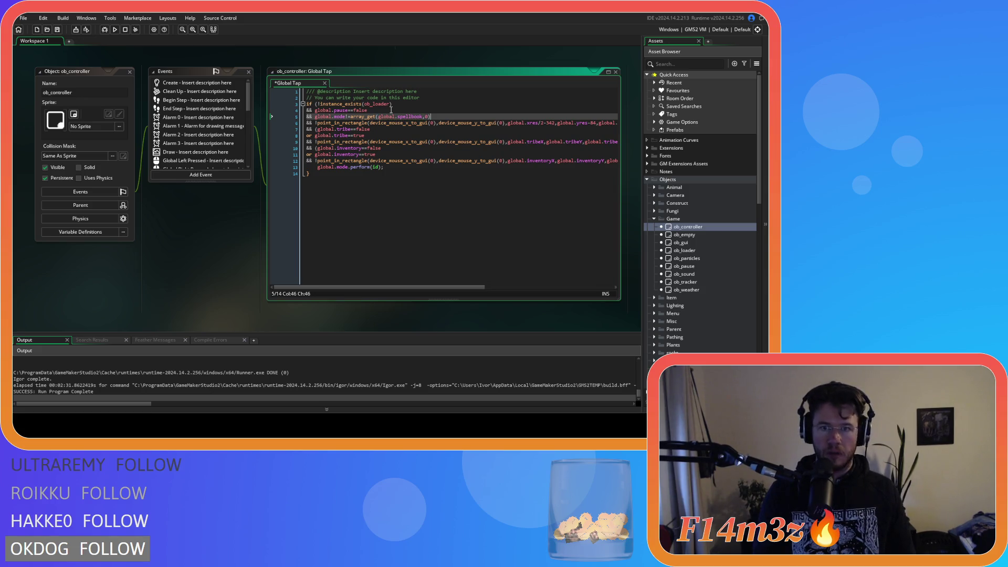
left_click_drag(432, 117, 316, 116)
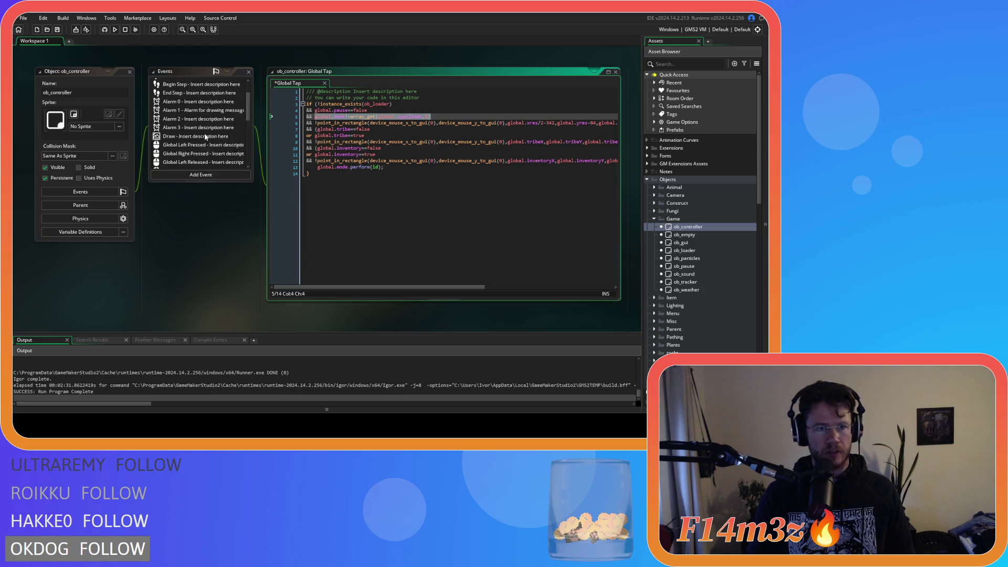
scroll(206, 117, "down", 3)
left_click(212, 99)
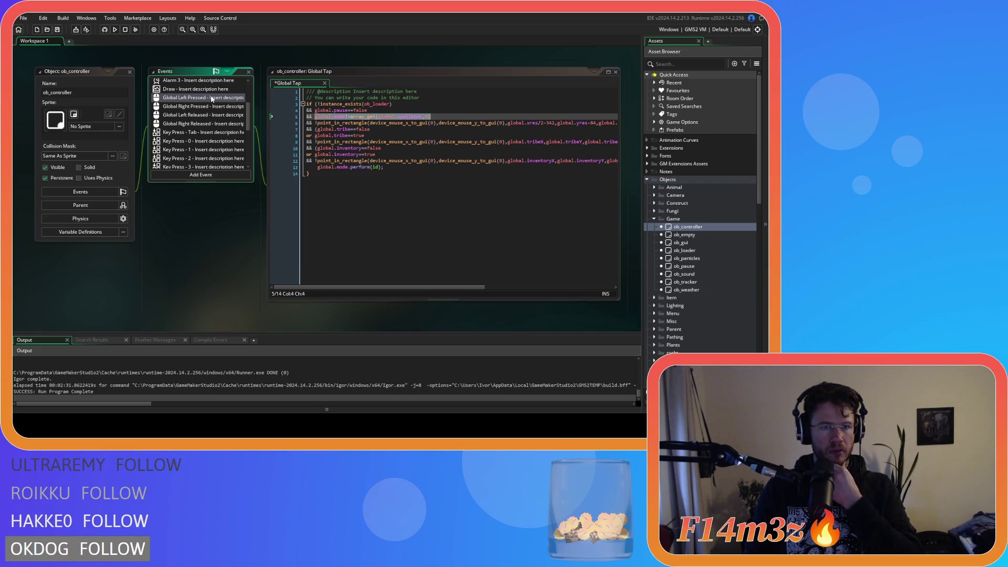
Review the global.miracleHand mode check in Global Left Pressed, then reselect the new spellbook line in Global Tap.
left_click(212, 100)
scroll(447, 158, "down", 4)
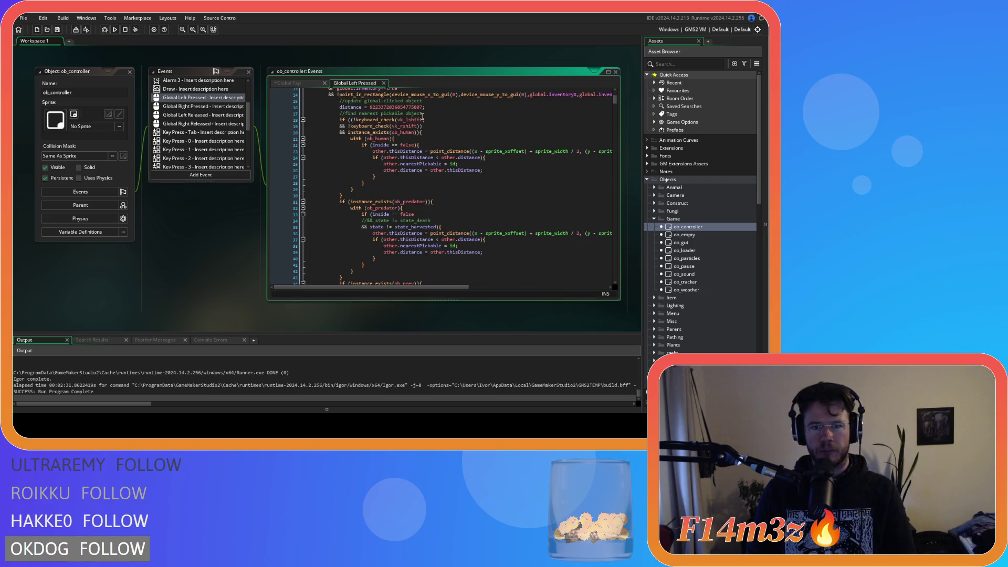
scroll(567, 123, "up", 4)
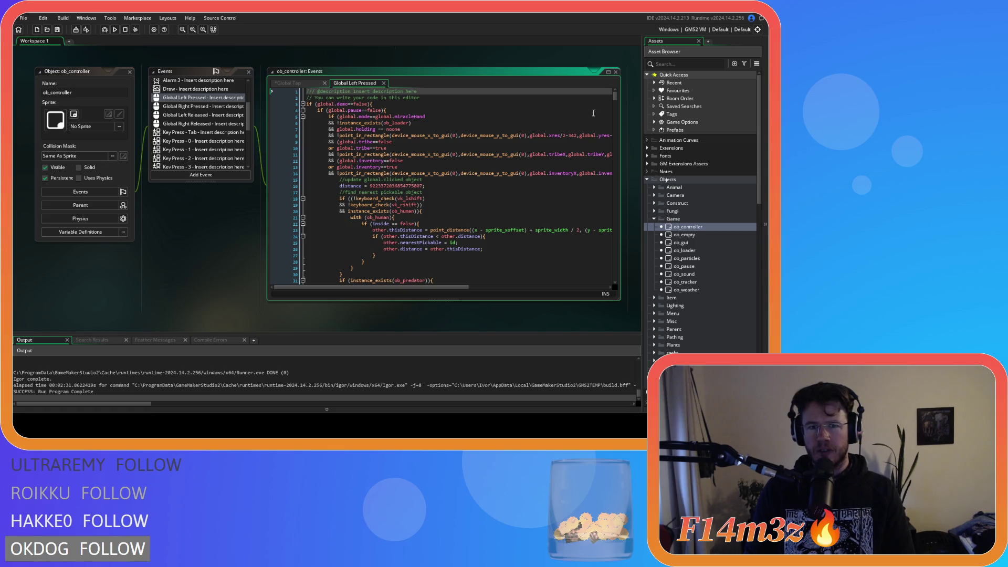
mouse_move(615, 100)
left_mouse_down()
mouse_move(618, 146)
mouse_move(617, 105)
mouse_move(606, 162)
mouse_move(597, 94)
left_mouse_up()
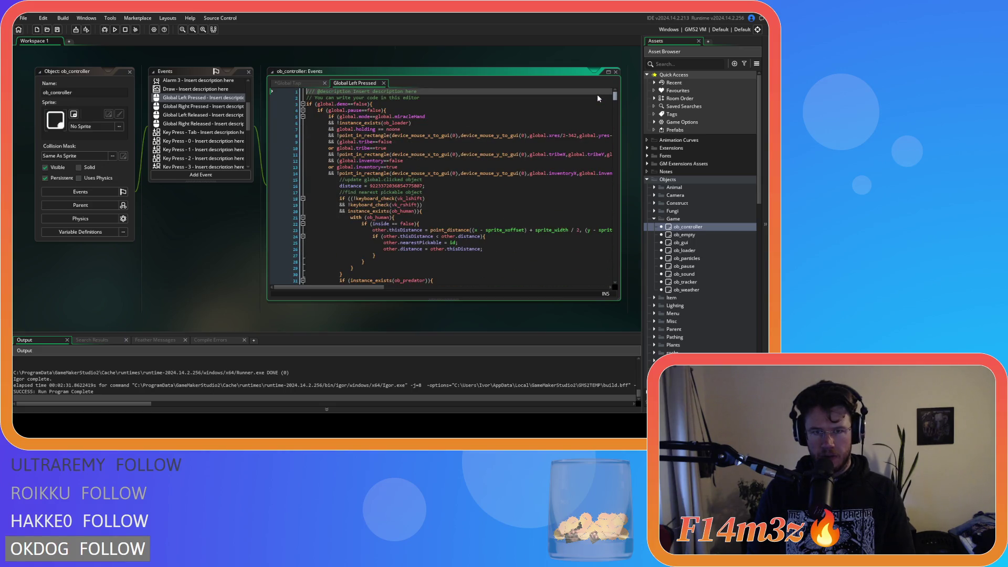
left_click(377, 116)
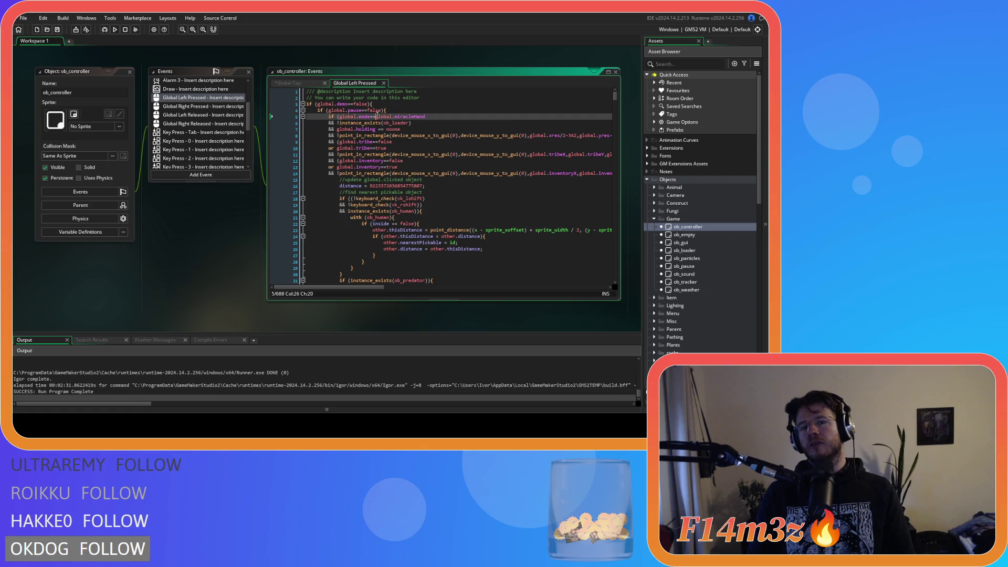
left_click(304, 83)
left_click_drag(431, 117, 284, 122)
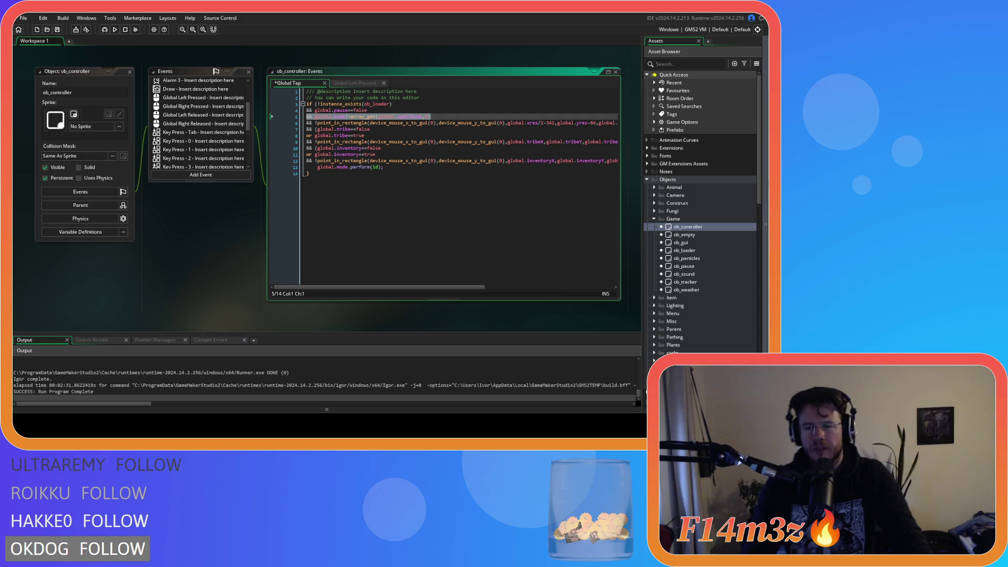
Reopen the sc_miracleHand script from the Asset Browser.
scroll(691, 307, "down", 3)
scroll(696, 307, "down", 4)
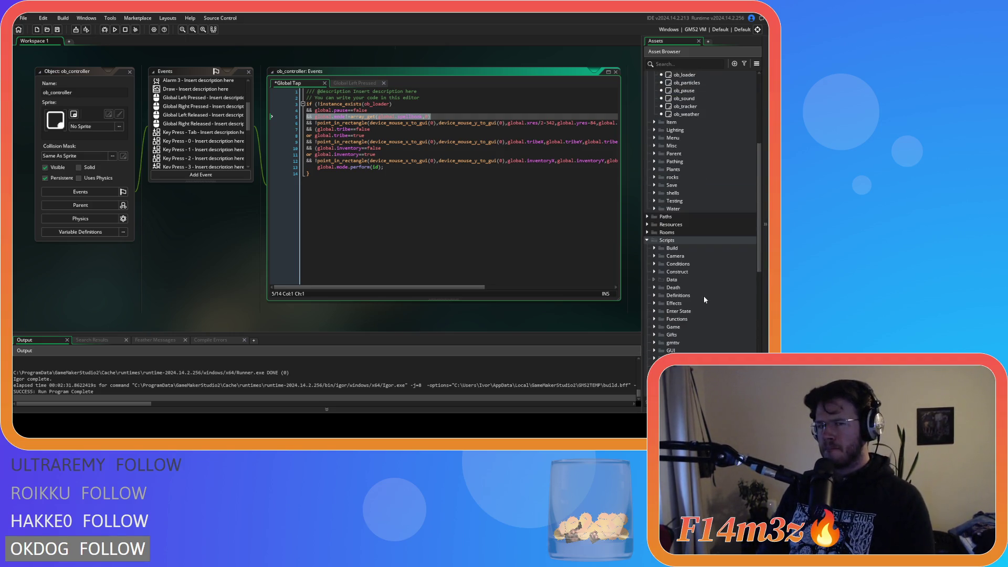
scroll(701, 294, "down", 9)
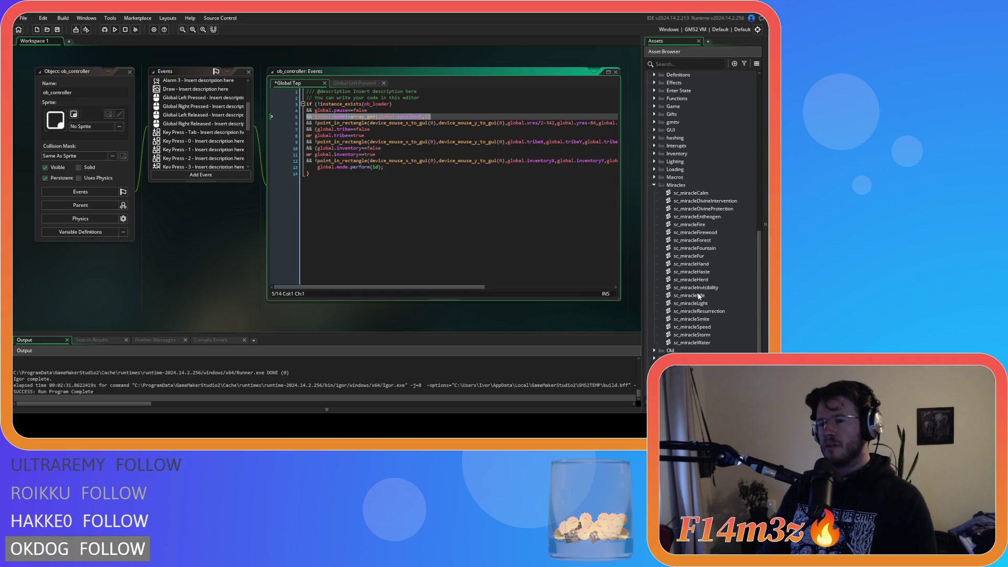
left_click(711, 264)
double_click(711, 265)
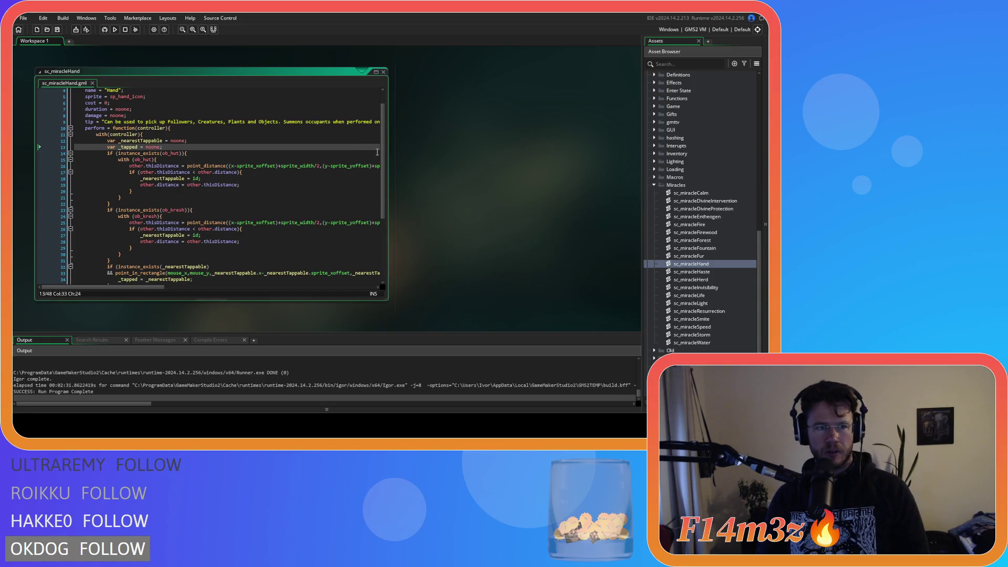
scroll(379, 200, "down", 6)
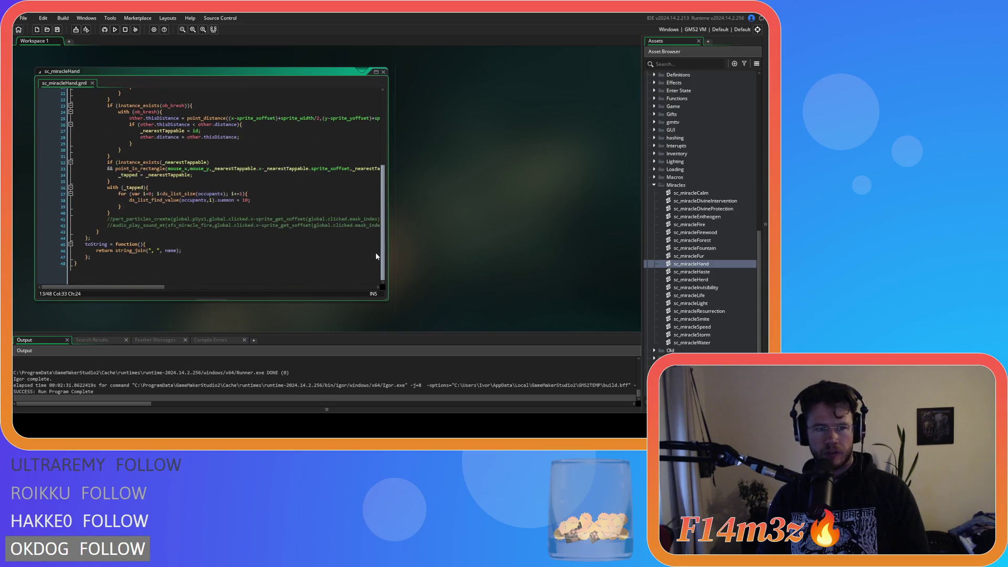
scroll(375, 258, "up", 7)
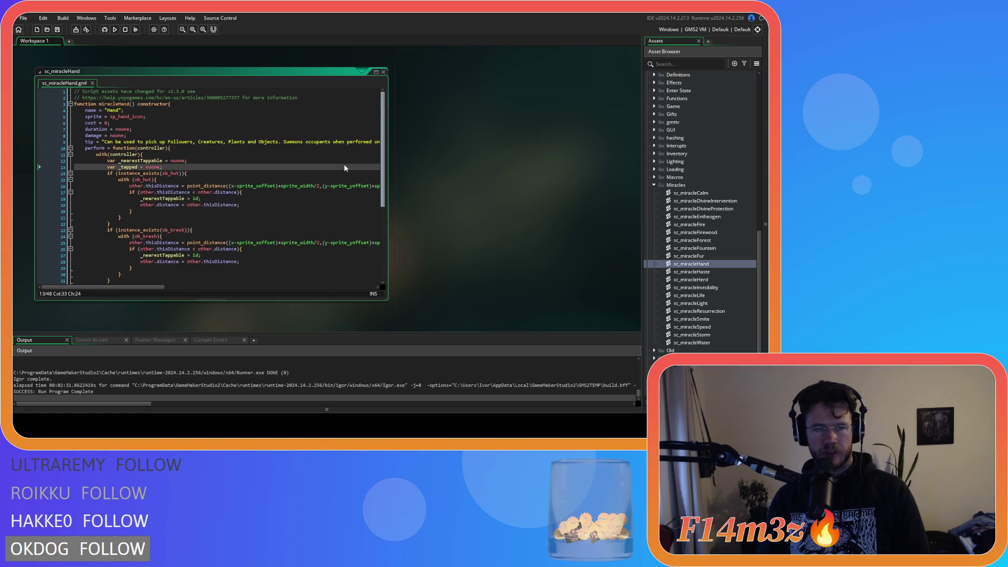
Read through the perform function to its end, then reopen ob_controller.
double_click(96, 149)
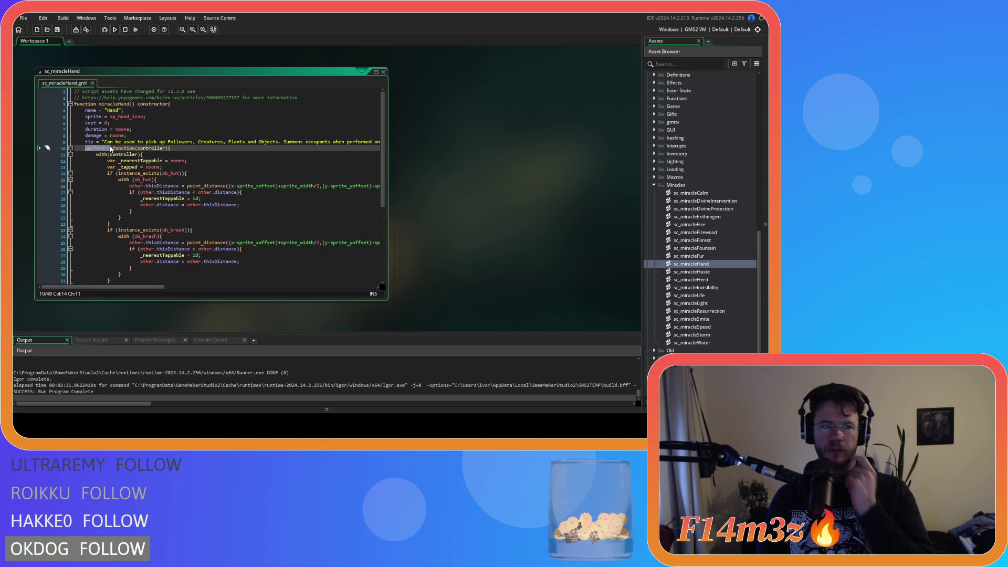
left_click(196, 151)
left_click(223, 179)
scroll(266, 246, "down", 3)
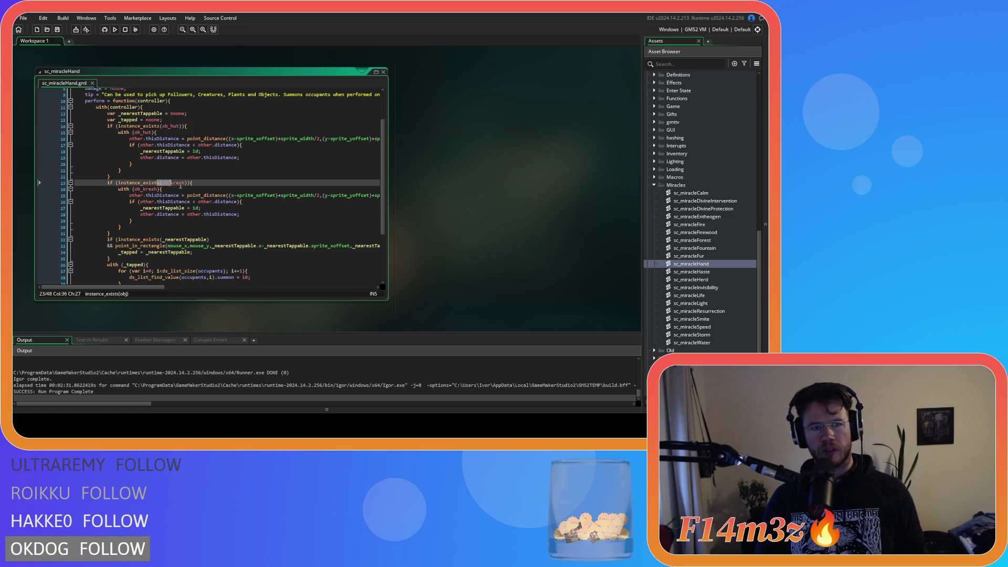
scroll(210, 184, "down", 4)
left_click(245, 240)
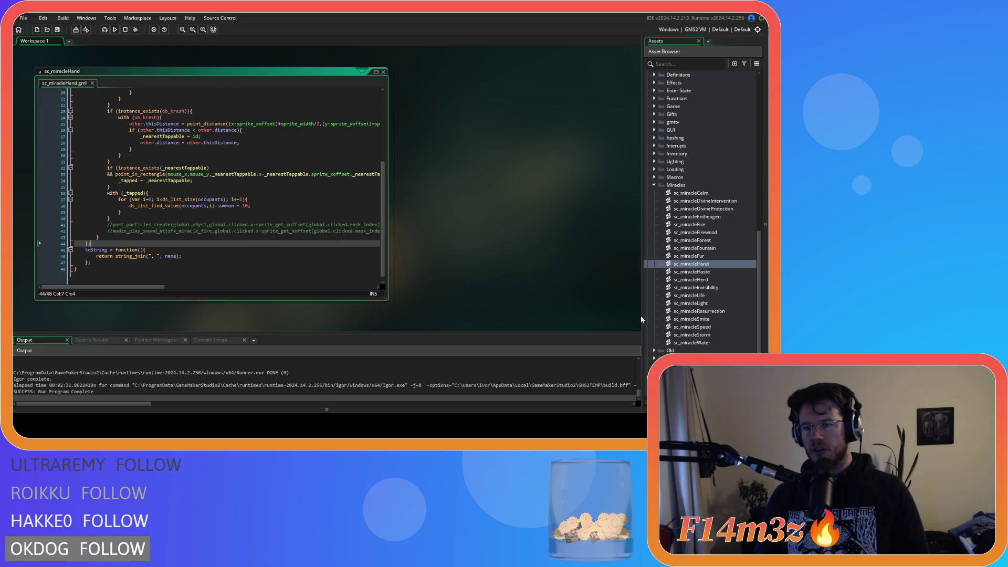
scroll(698, 263, "up", 5)
scroll(493, 251, "up", 5)
scroll(494, 251, "down", 4)
scroll(709, 294, "down", 2)
scroll(682, 210, "up", 10)
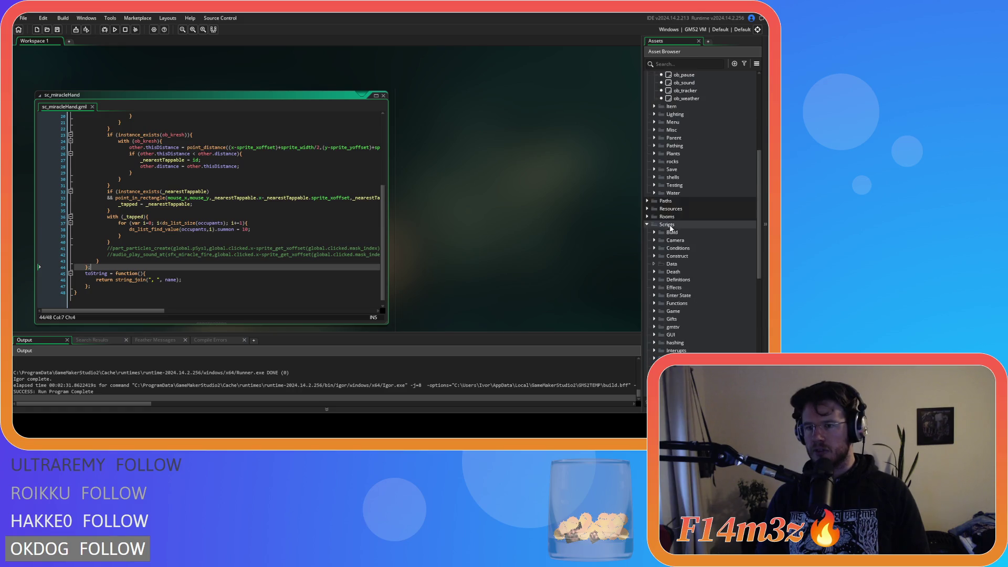
double_click(688, 226)
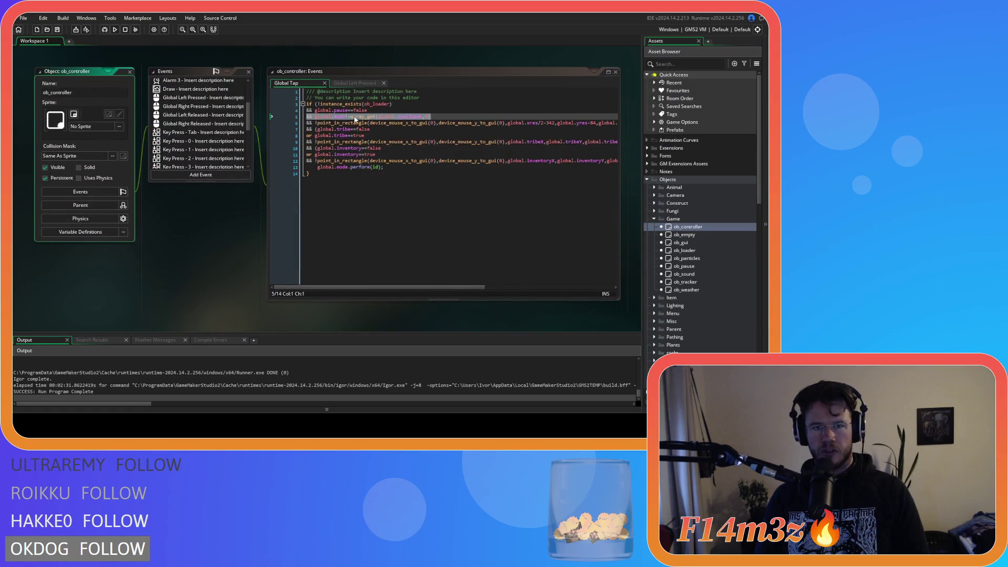
Move the spellbook check from Global Tap into Global Left Pressed as global.mode==array_get(global.spellbook,0), save, and test.
left_click_drag(432, 117, 323, 117)
key("ctrl+d")
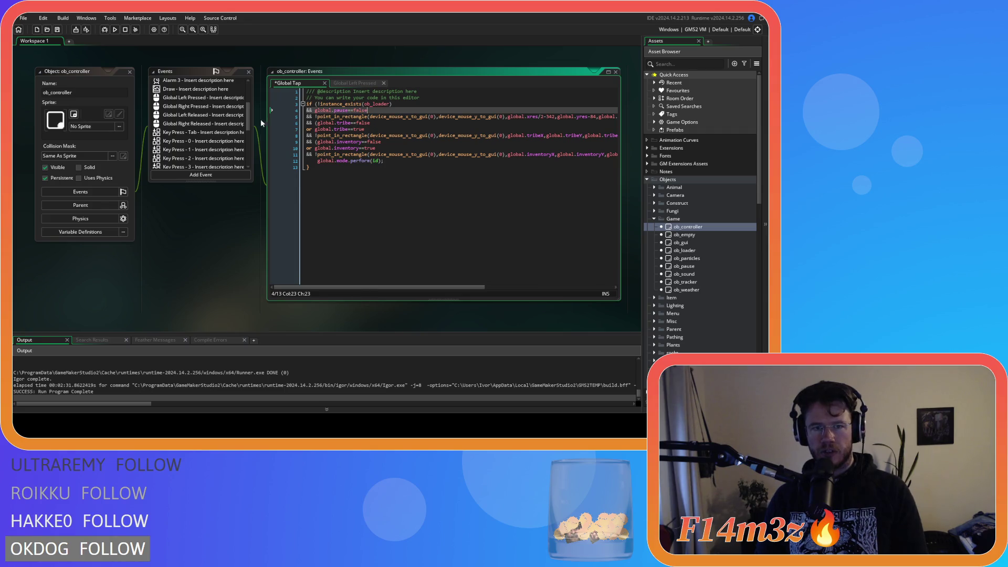
left_click(348, 84)
left_click_drag(375, 117, 440, 116)
key("ctrl+v")
left_click(410, 117)
type("!")
key("BackSpace")
key("BackSpace")
key("BackSpace")
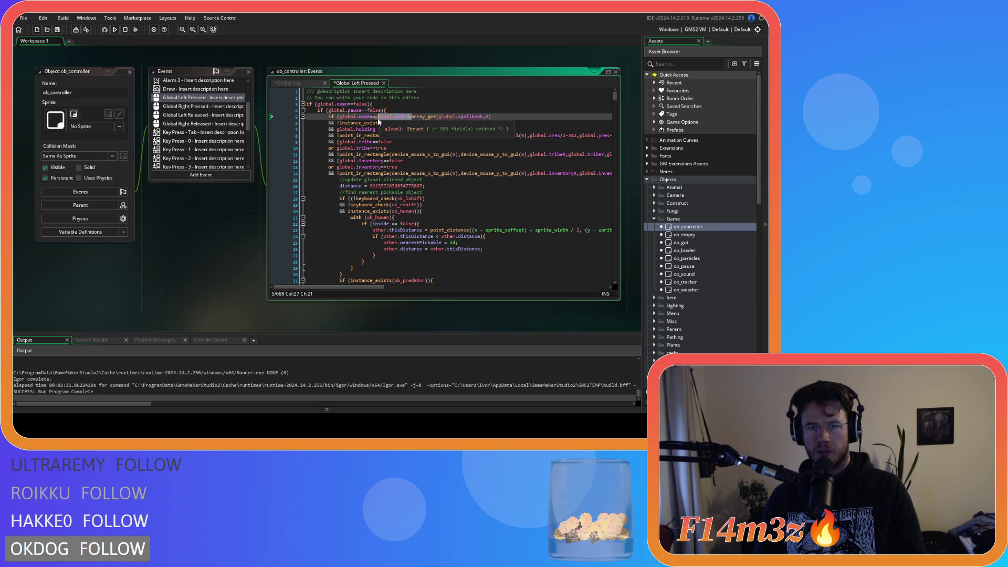
key("ctrl+s")
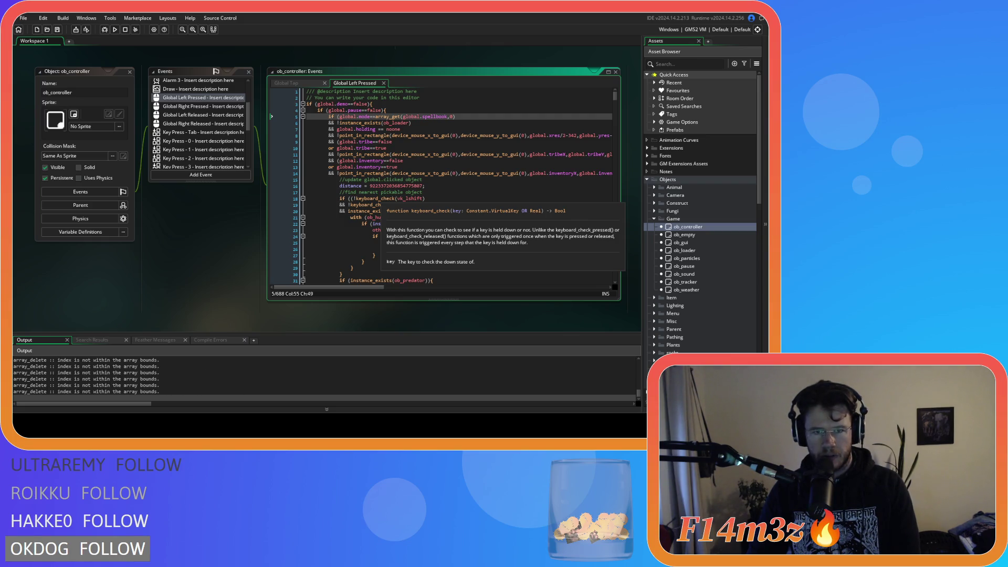
key("alt+Tab")
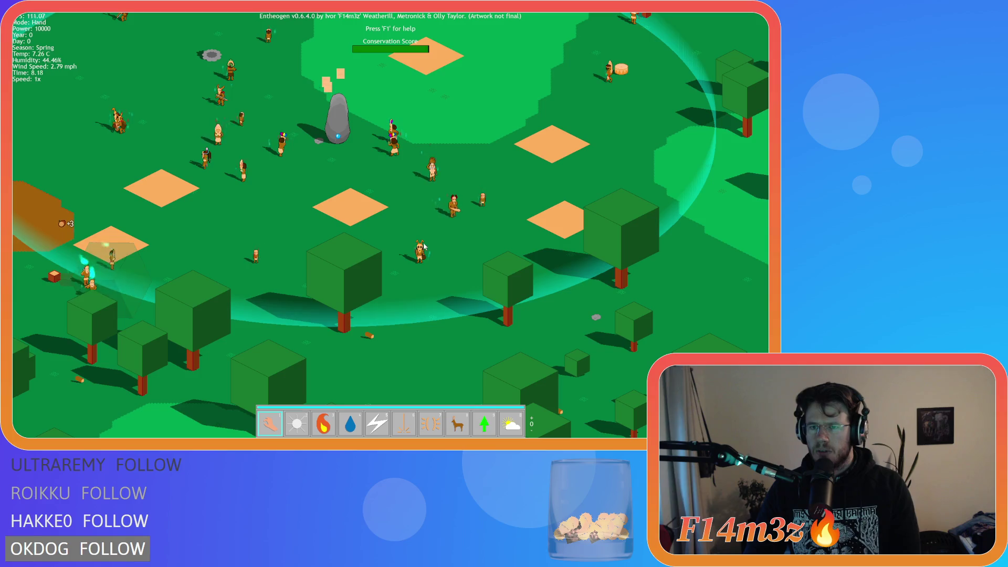
key("Up")
key("Right")
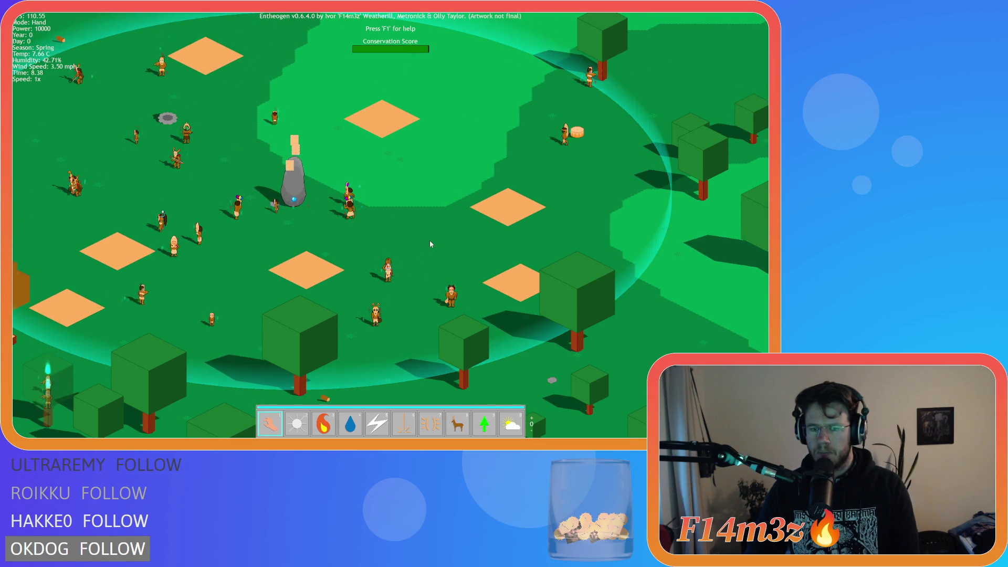
key("Down")
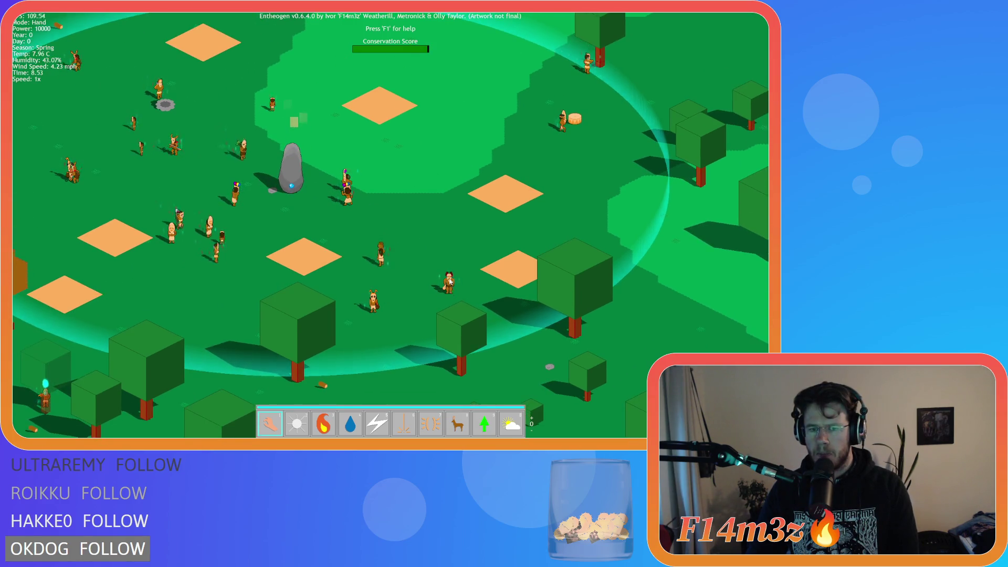
key("Down")
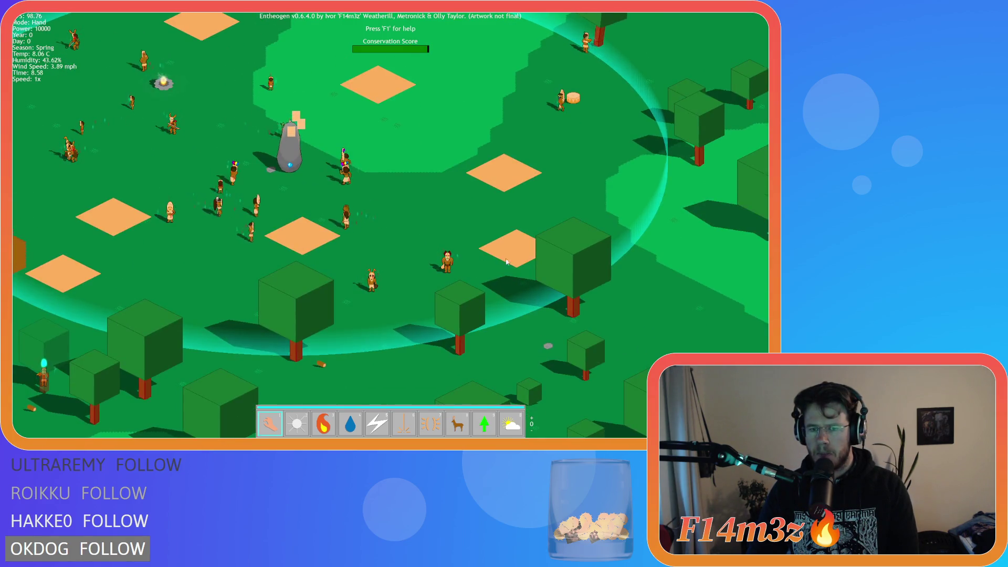
key("Up")
key("Right")
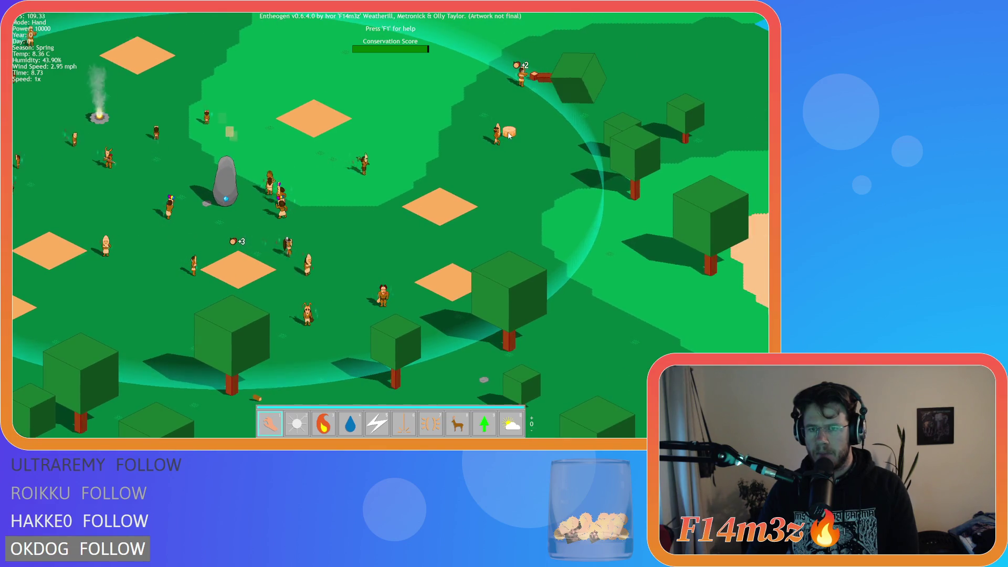
key("Down")
key("Up")
key("Right")
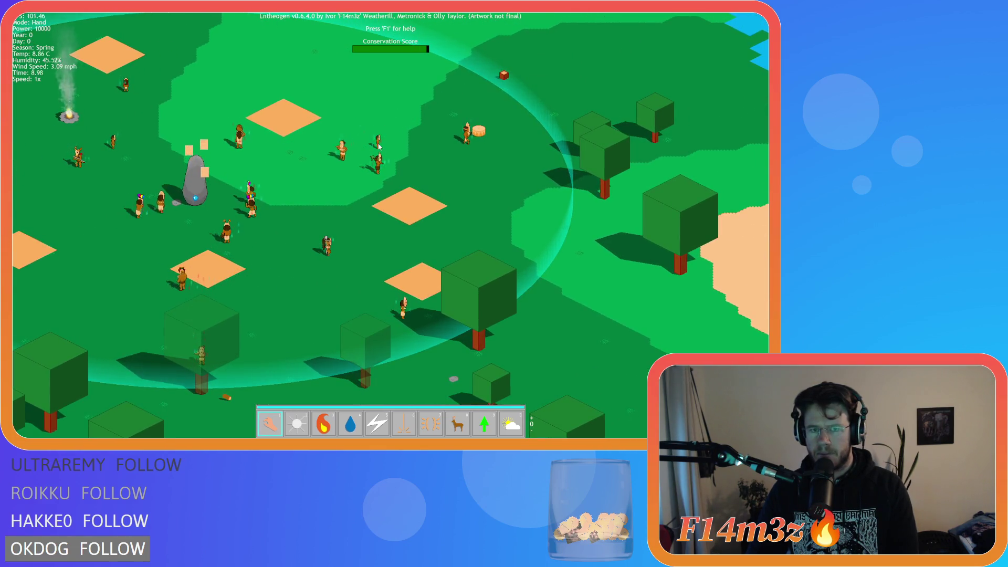
key("Down")
key("Escape")
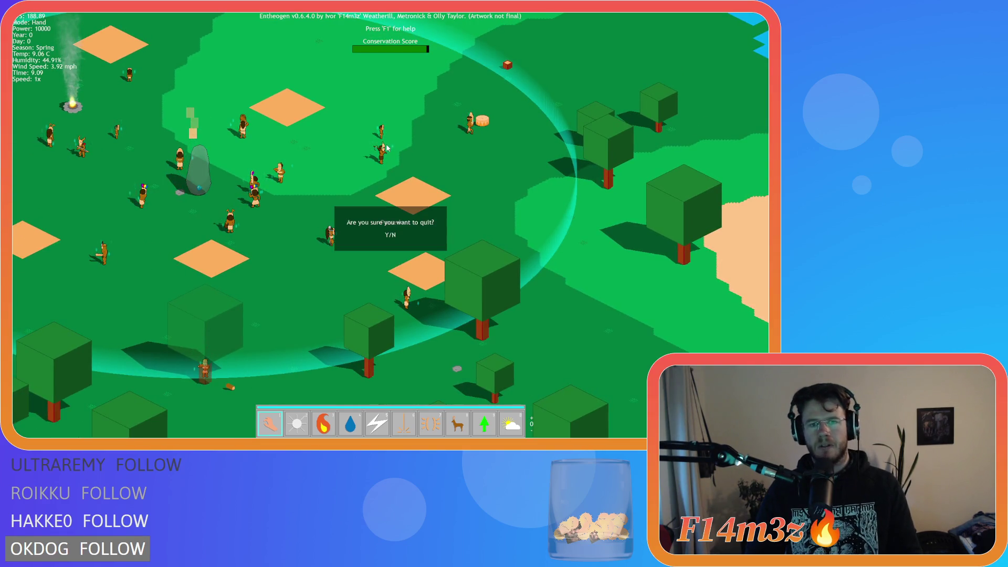
key("y")
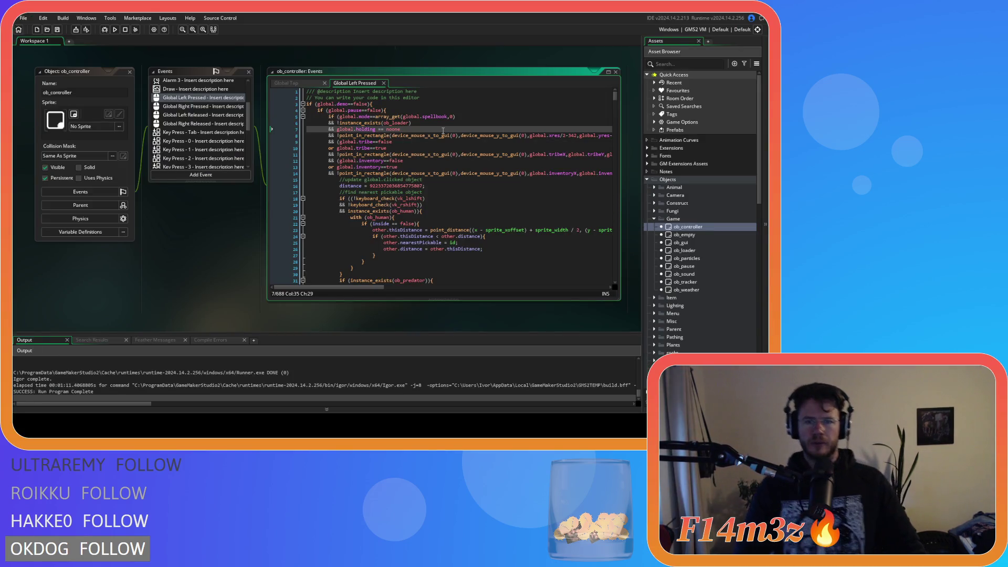
Inspect the spellbook array_get lookup and the miracleHand mode check in Global Left Pressed.
left_click(460, 117)
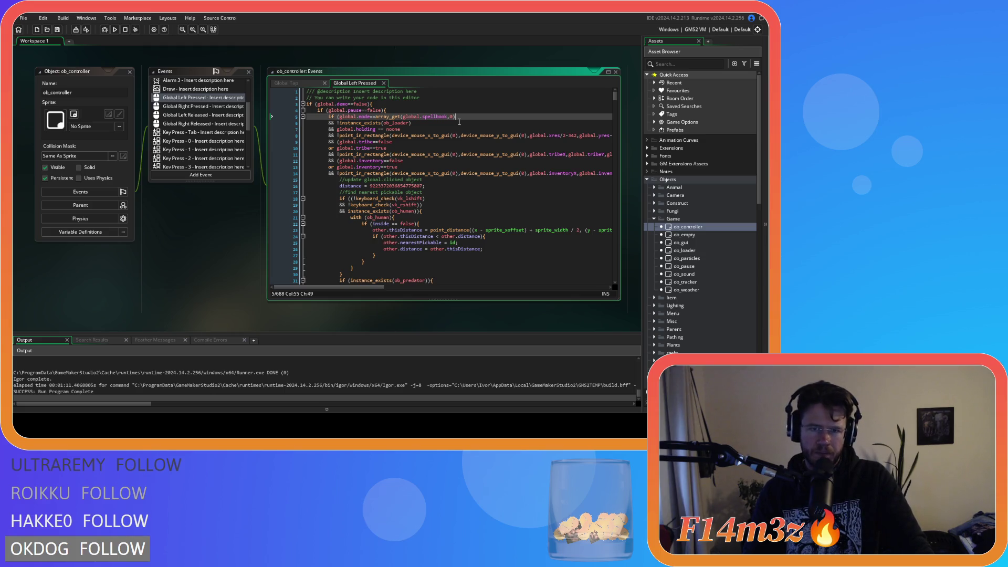
key("shift+Left")
key("shift+Left")
key("shift+Left")
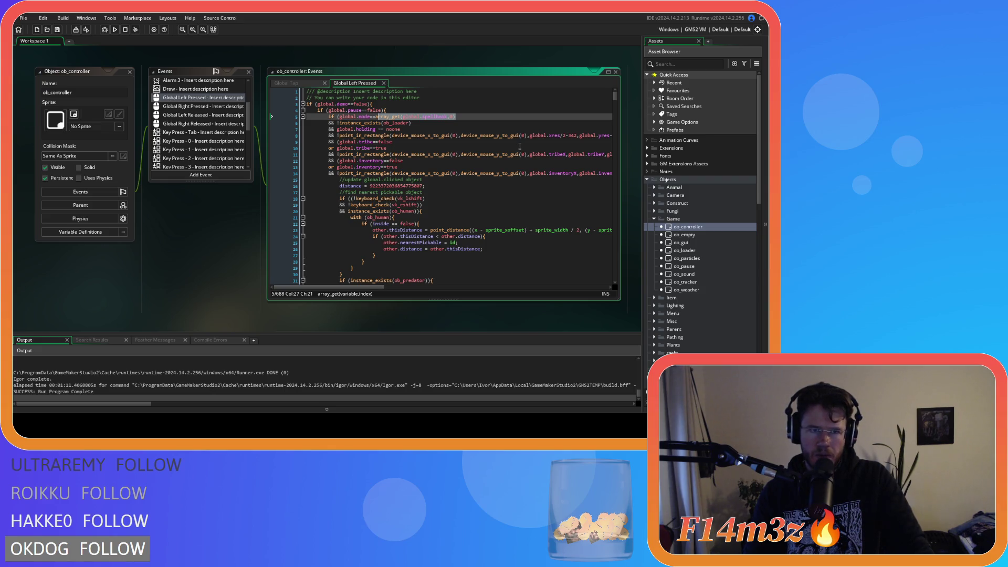
scroll(520, 146, "down", 5)
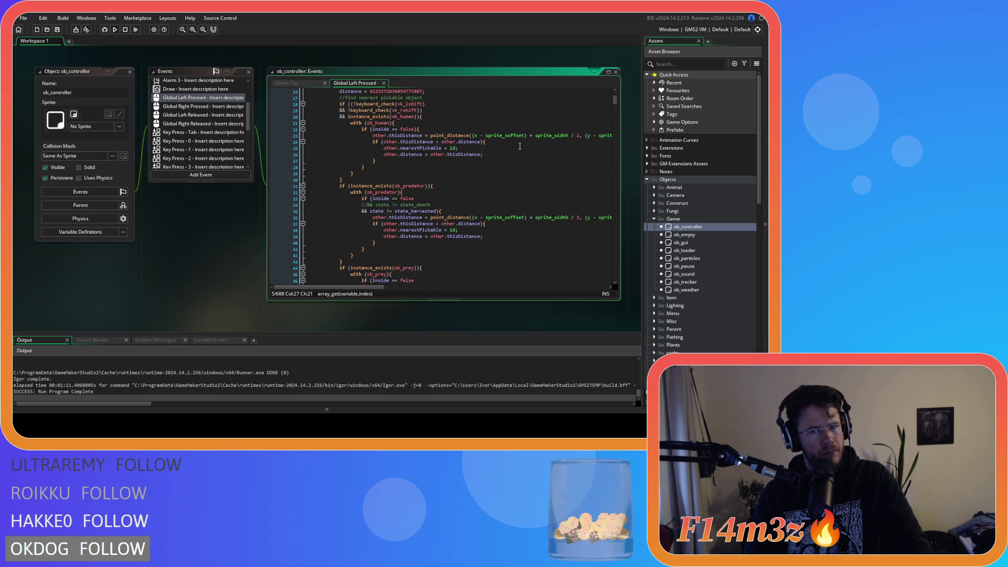
scroll(519, 146, "down", 20)
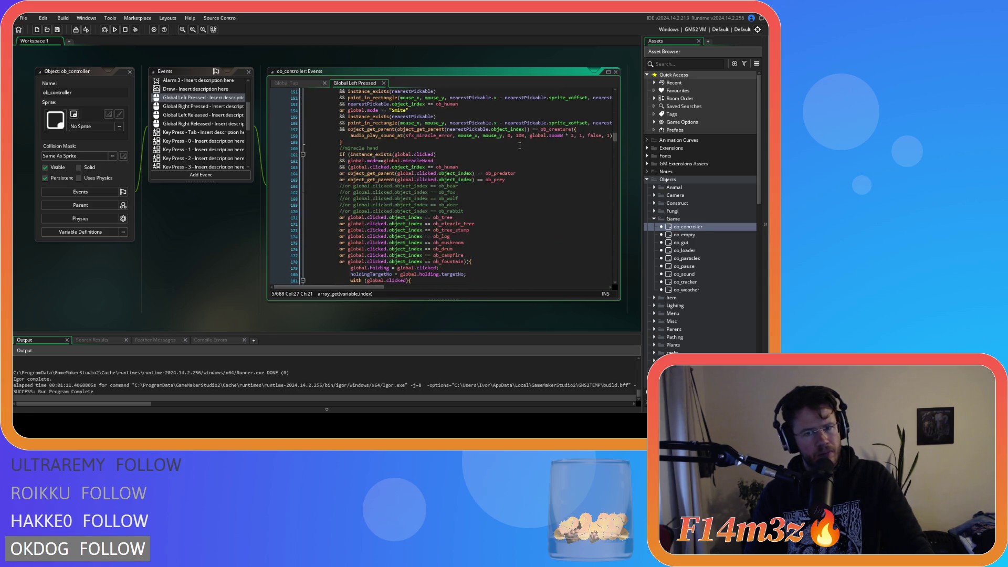
left_click_drag(454, 163, 387, 161)
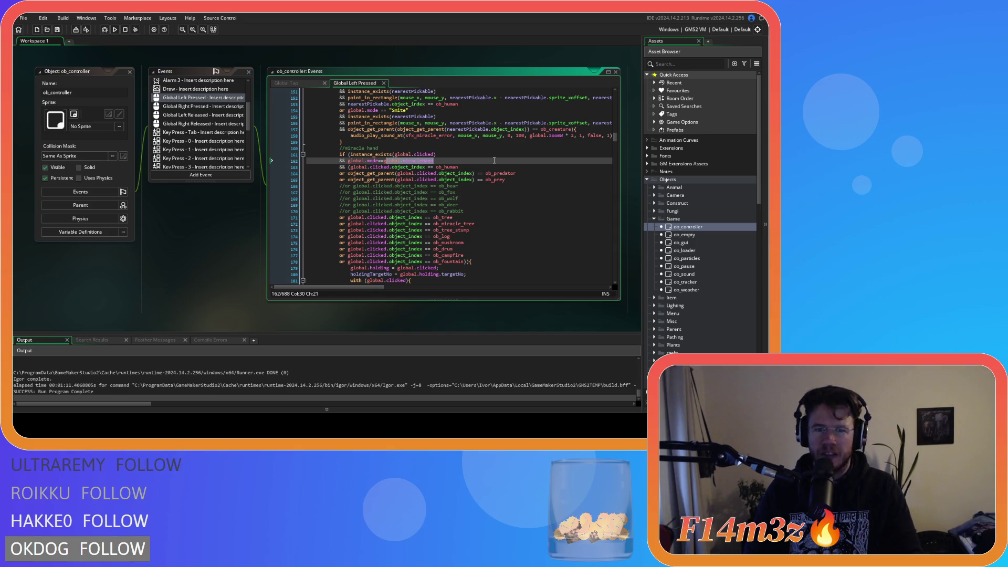
left_click_drag(616, 139, 613, 97)
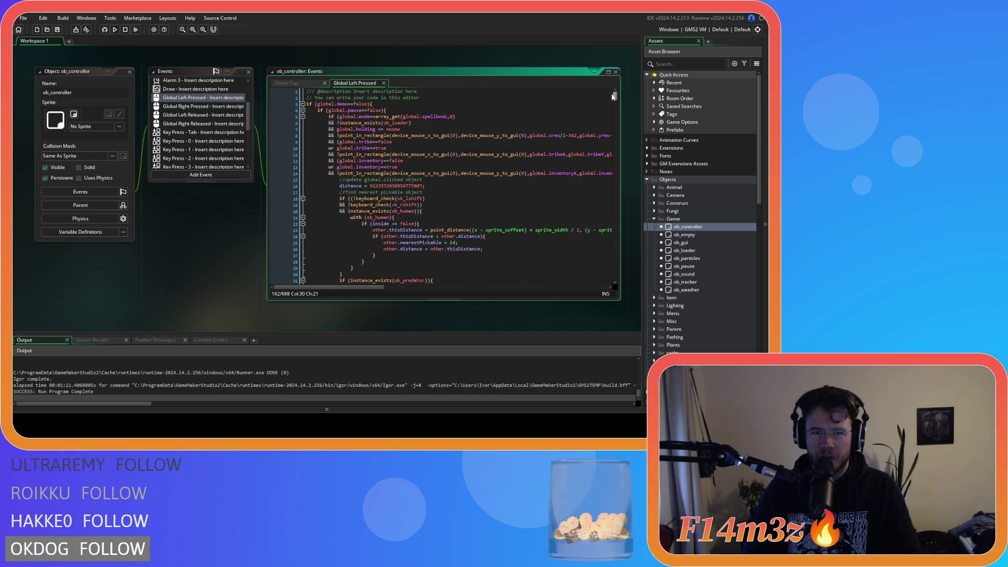
left_click(467, 111)
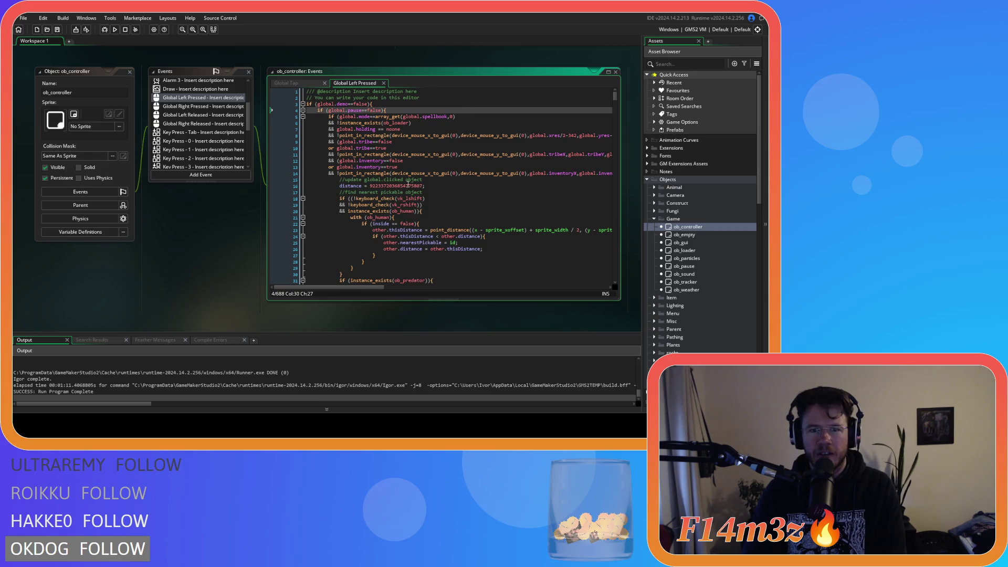
scroll(439, 205, "down", 2)
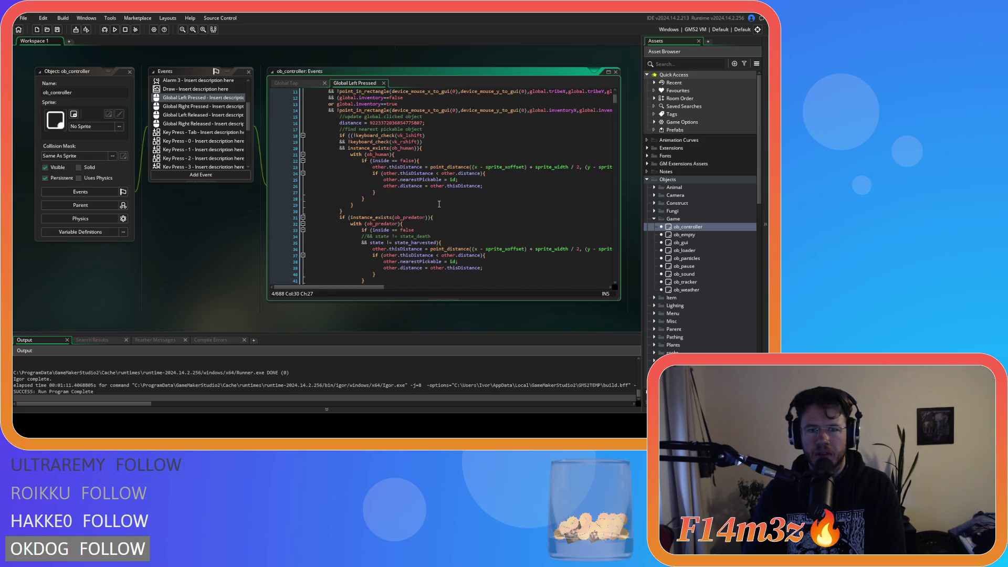
mouse_move(328, 287)
left_mouse_down()
mouse_move(420, 287)
mouse_move(320, 287)
left_mouse_up()
Select the whole '&& global.mode==global.miracleHand' line at line 162.
left_click(557, 158)
scroll(362, 224, "down", 15)
scroll(362, 223, "down", 20)
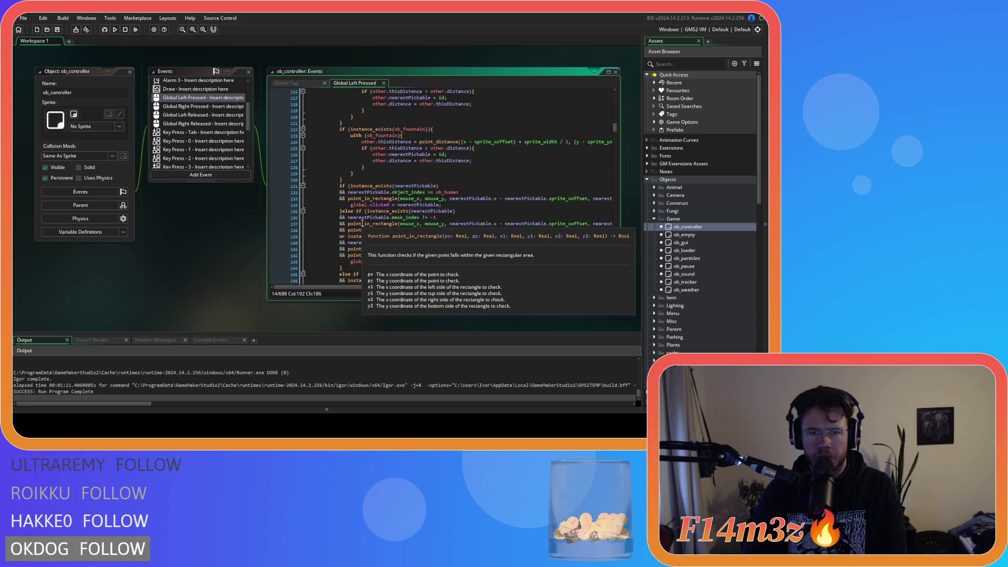
scroll(385, 217, "up", 7)
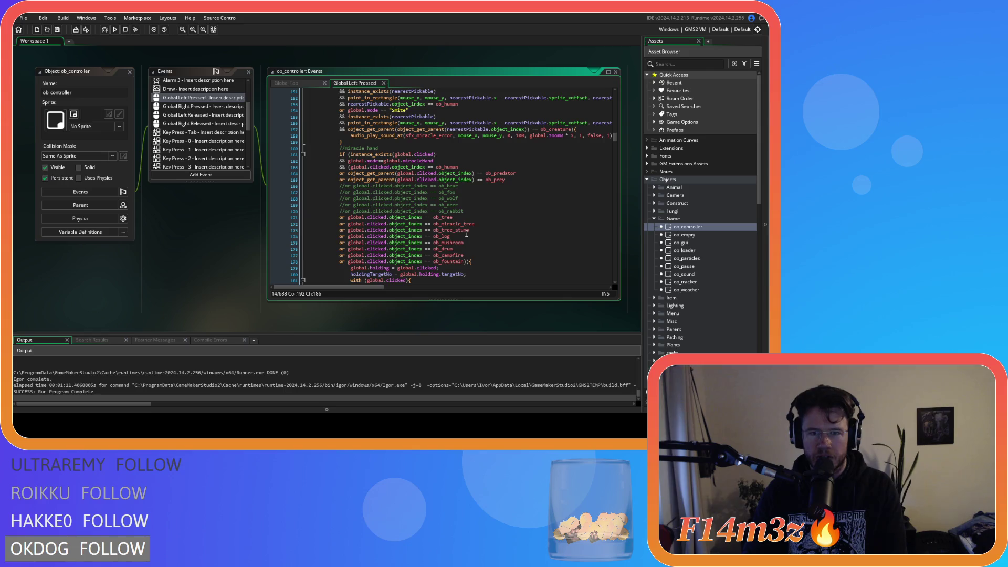
scroll(466, 234, "up", 20)
scroll(446, 229, "up", 12)
mouse_move(620, 109)
left_mouse_down()
mouse_move(611, 278)
mouse_move(602, 127)
mouse_move(597, 135)
left_mouse_up()
left_click(464, 217)
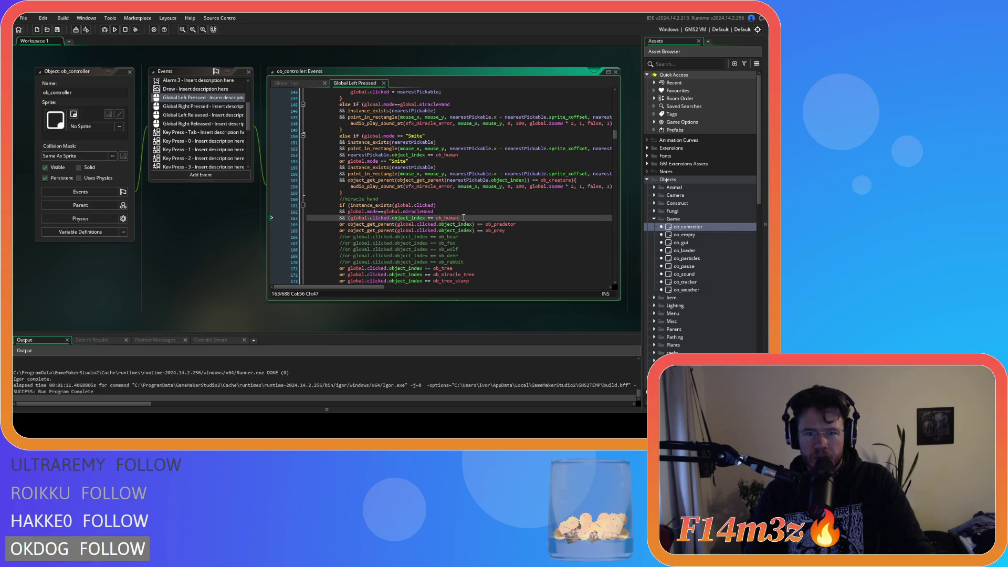
left_click_drag(434, 212, 250, 212)
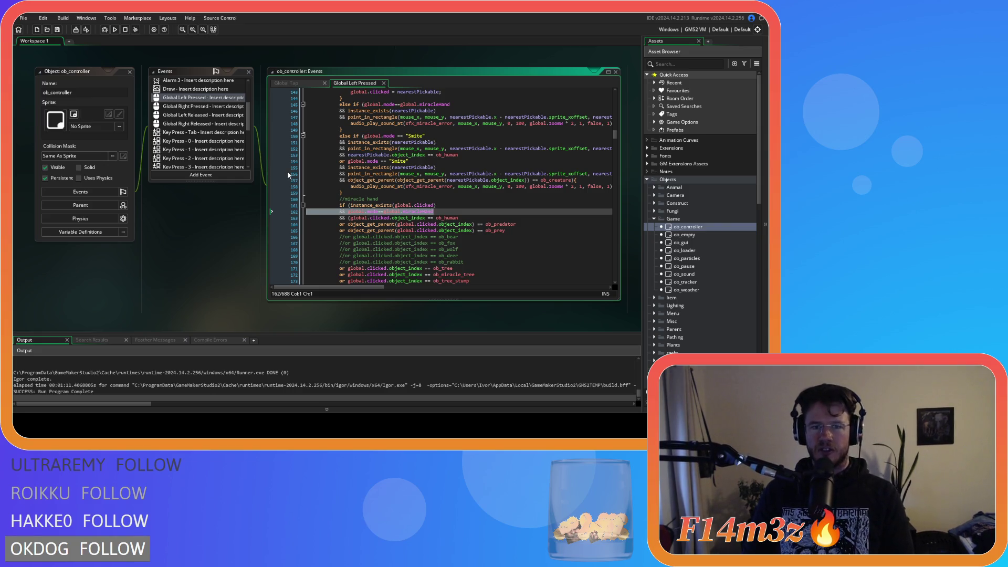
Delete the '&& global.mode==global.miracleHand' condition and save ob_controller.
scroll(343, 169, "down", 3)
scroll(343, 169, "down", 2)
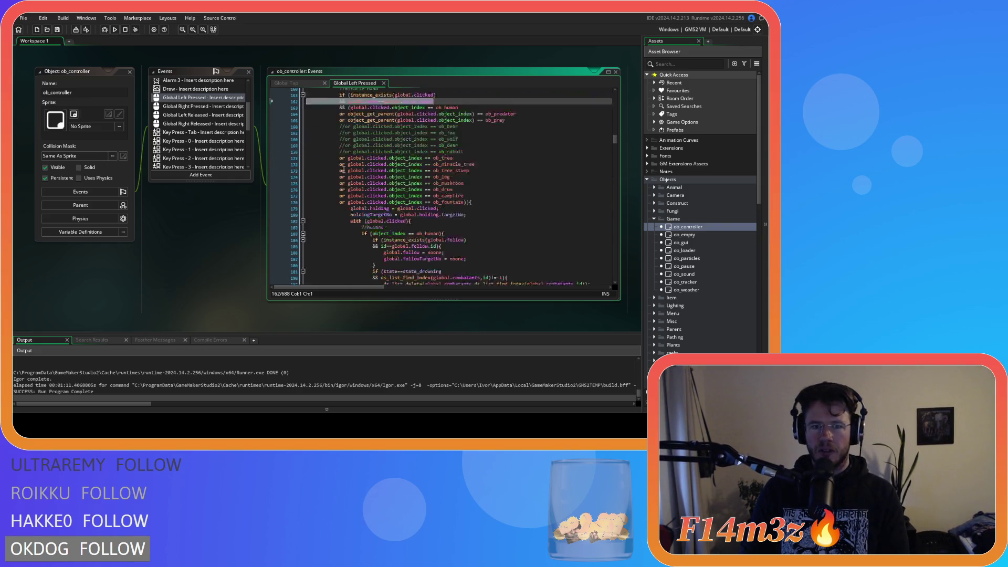
scroll(343, 169, "up", 3)
key("BackSpace")
key("ctrl+s")
Build and run the game with F5, then open the obelisk's radial menu.
scroll(478, 176, "up", 1)
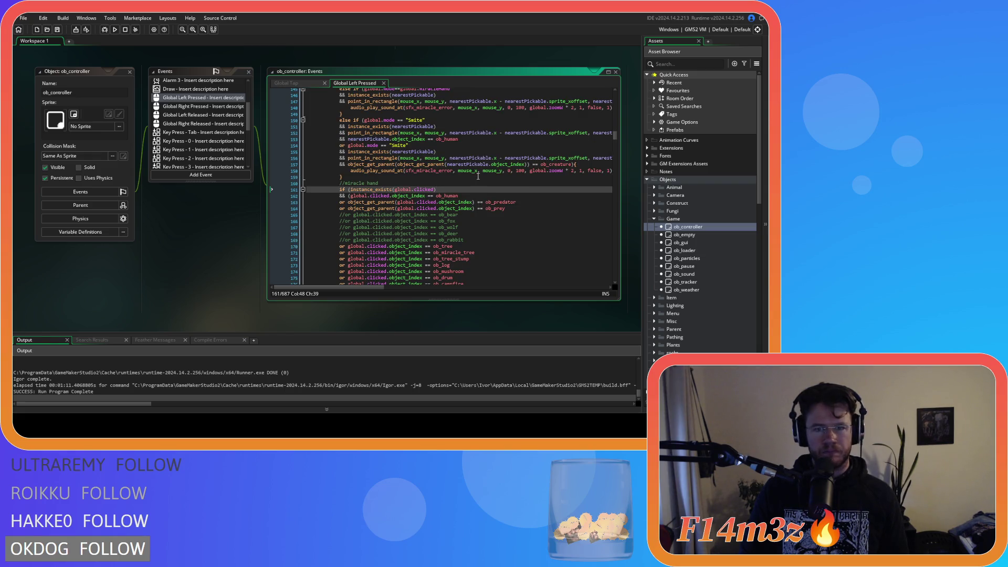
scroll(478, 176, "down", 3)
scroll(478, 176, "down", 3)
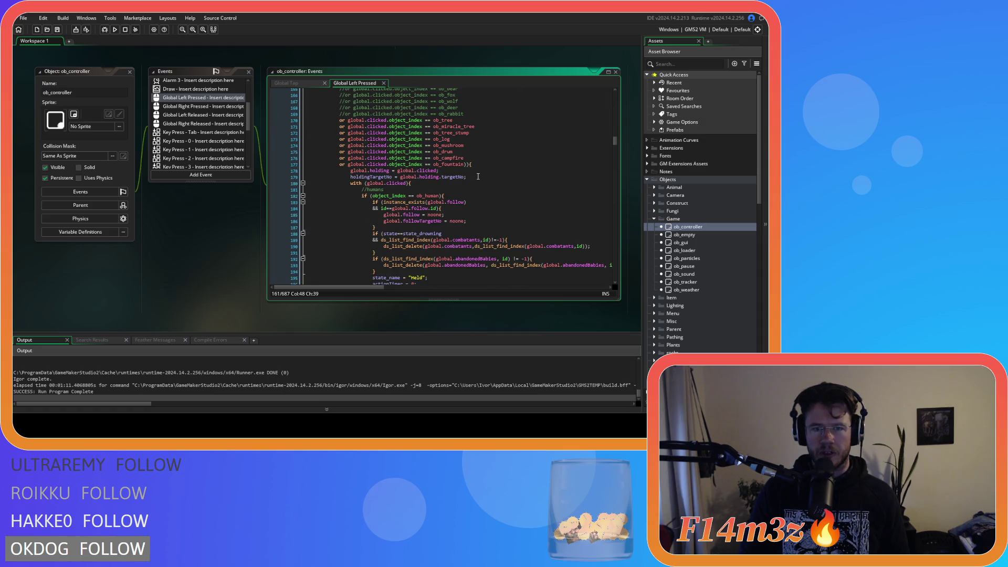
scroll(474, 177, "down", 6)
scroll(475, 177, "down", 20)
scroll(474, 175, "down", 20)
key("F5")
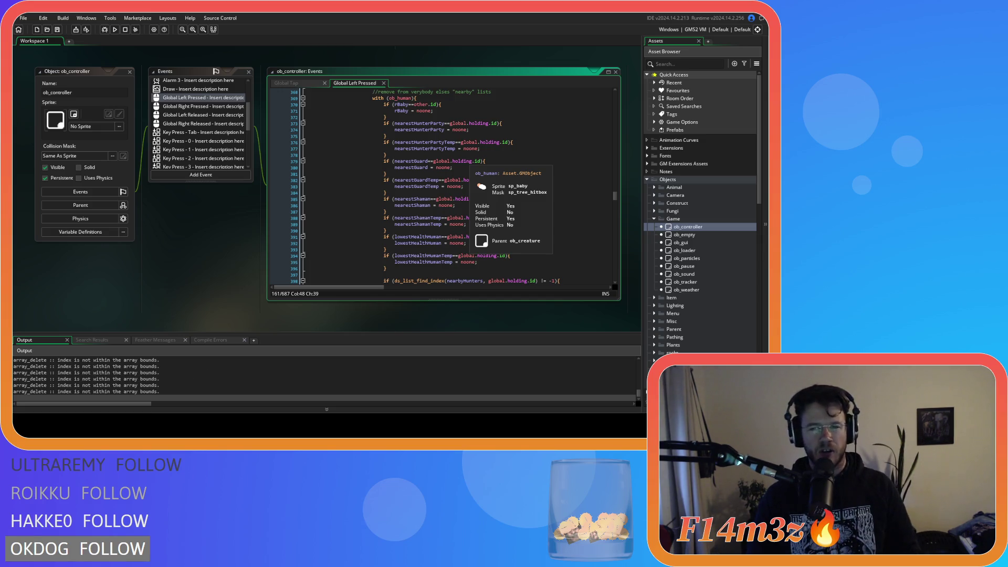
key("alt+Tab")
left_click(389, 231)
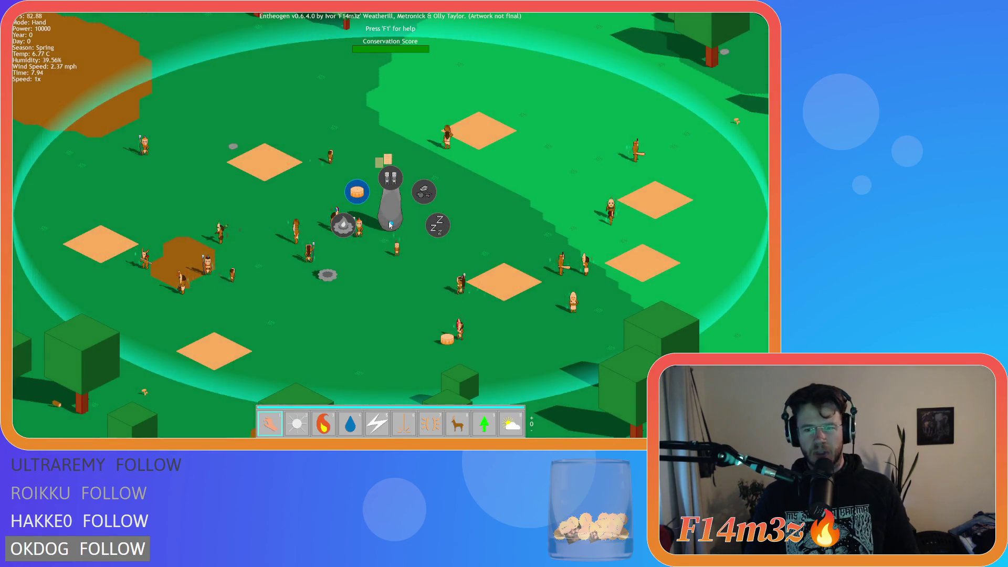
Activate an icon in the obelisk's radial menu until the game crashes and the run fails.
left_click(389, 224)
left_click(389, 224)
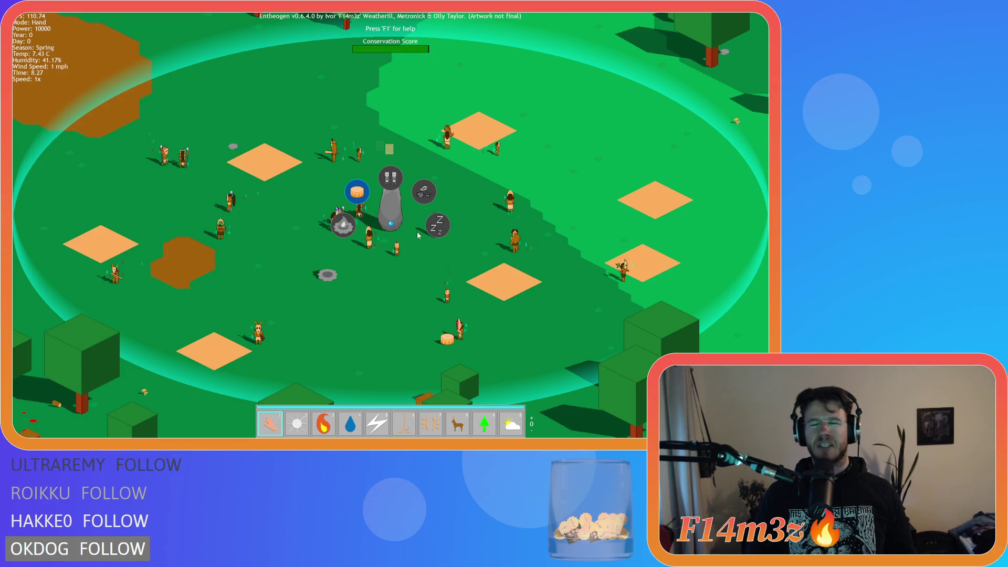
scroll(705, 261, "down", 10)
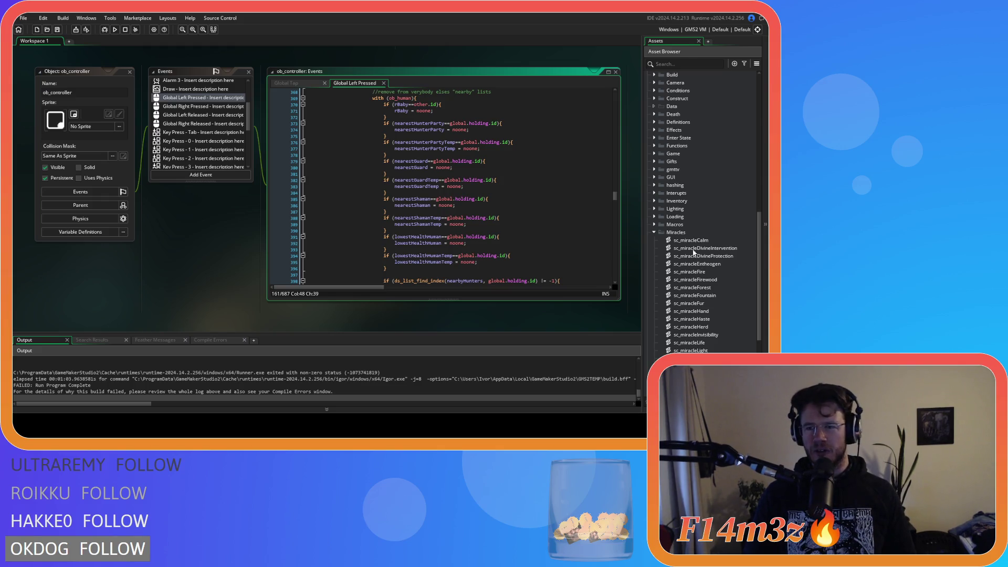
Browse the Asset Browser's Objects folders to find the menu objects.
scroll(693, 254, "up", 4)
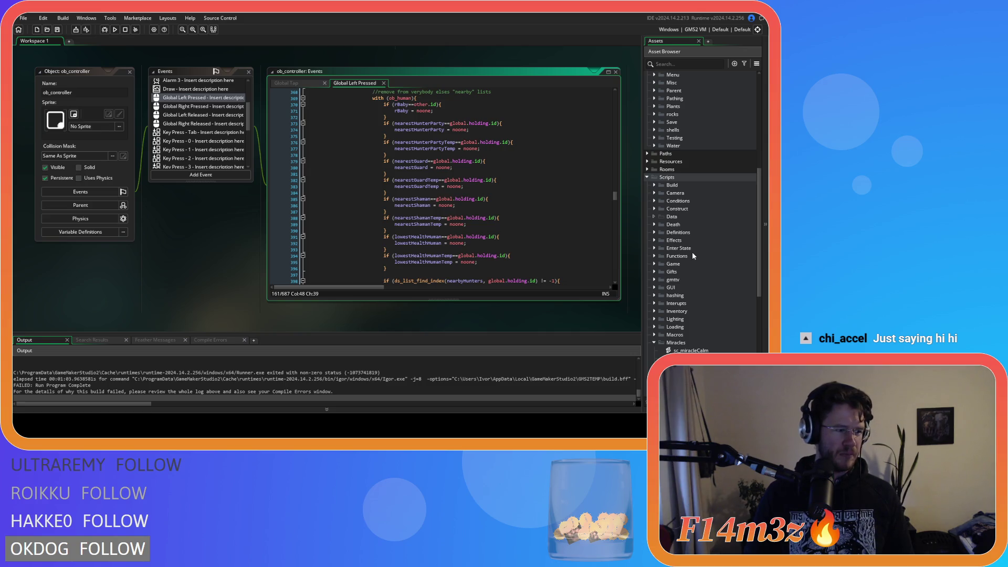
scroll(625, 239, "up", 1)
scroll(724, 232, "down", 1)
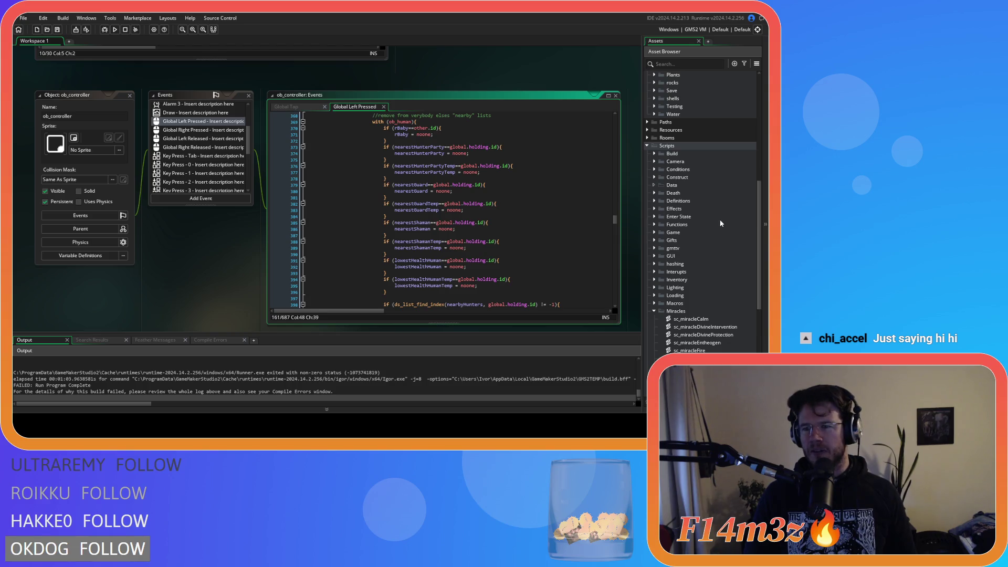
scroll(683, 236, "up", 10)
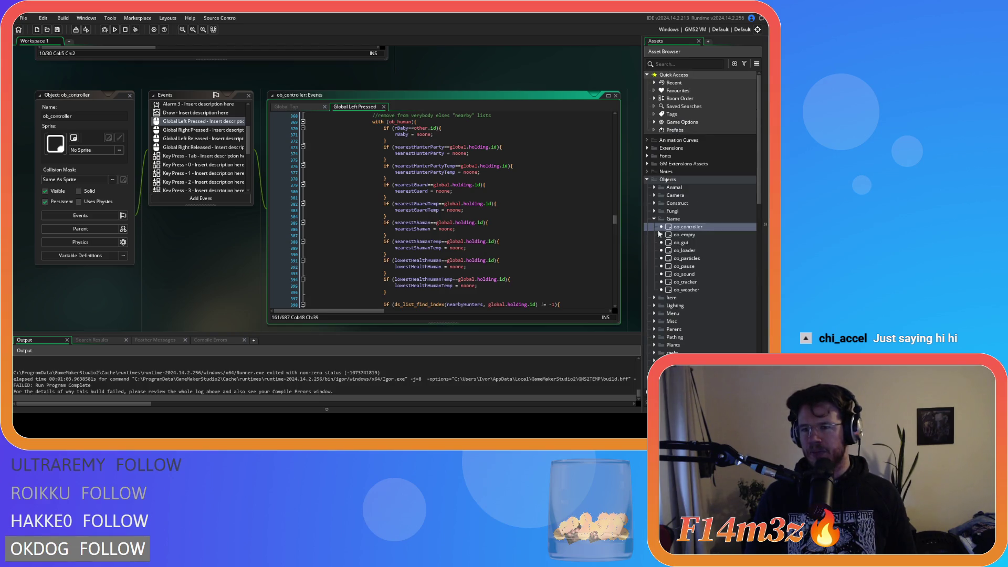
left_click(677, 242)
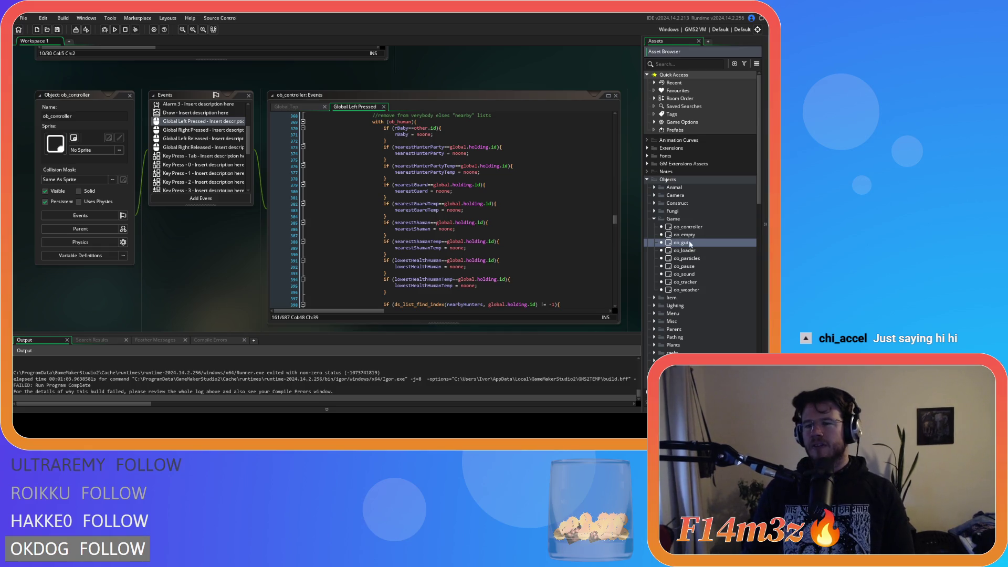
key("Down")
key("Down")
scroll(709, 212, "down", 15)
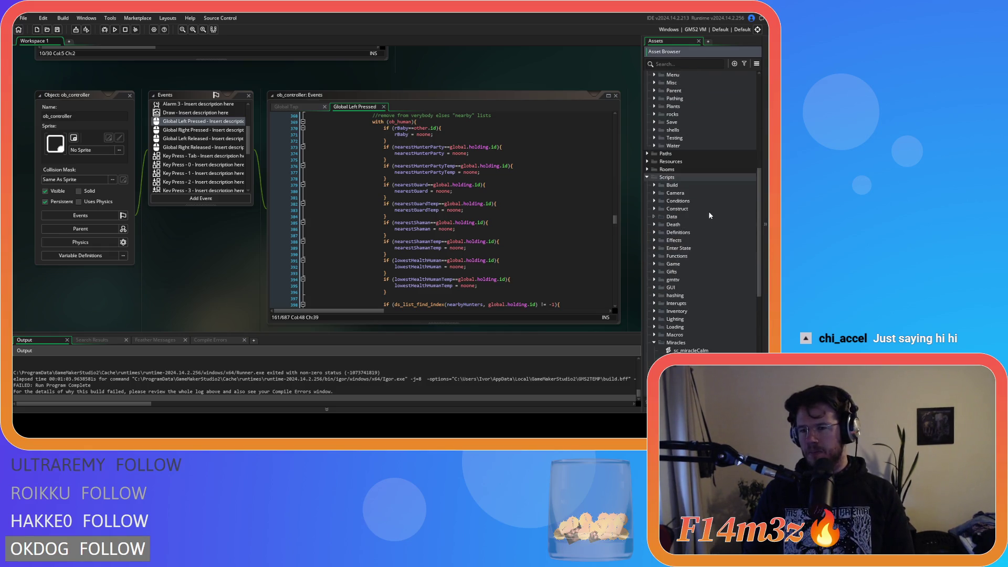
scroll(705, 219, "down", 3)
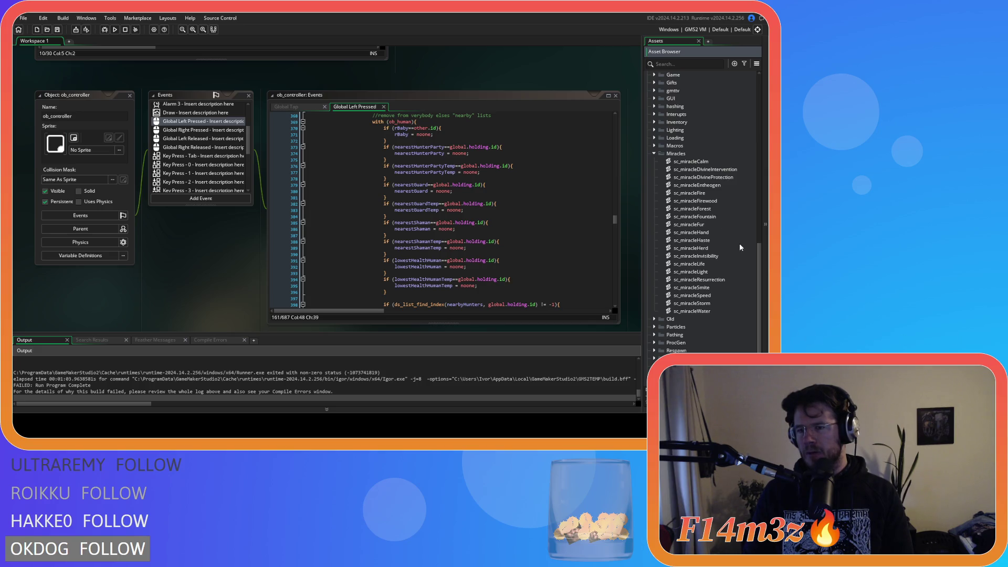
left_click_drag(759, 262, 766, 144)
scroll(744, 156, "up", 2)
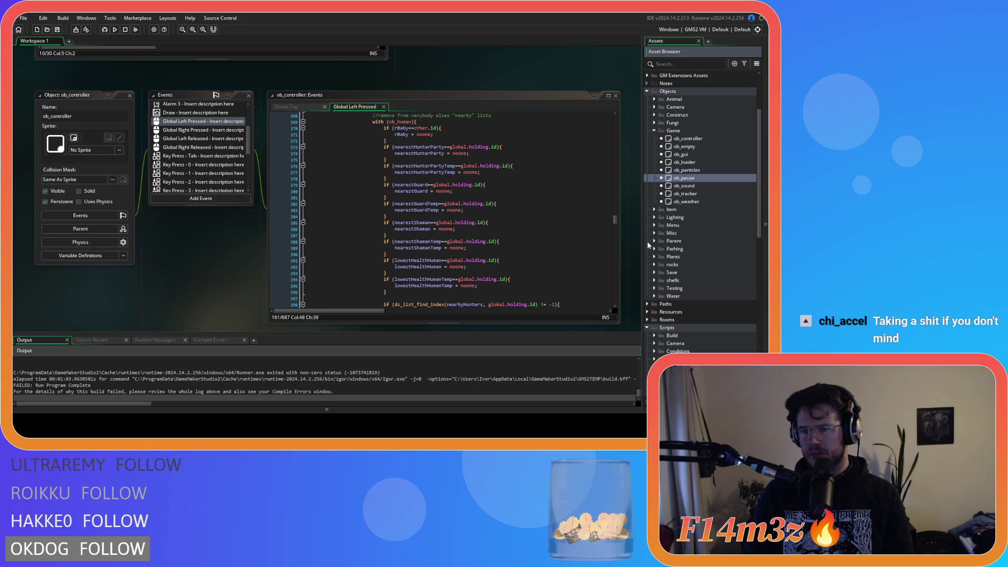
Expand Menu > Obelisk Menu and open ob_campfireButton's Create event code.
left_click(655, 226)
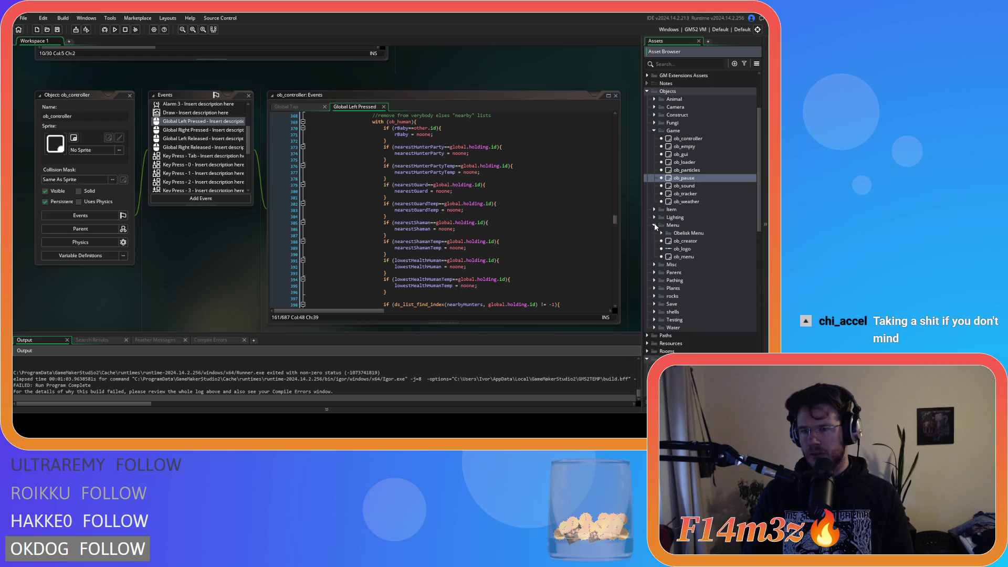
left_click(660, 234)
double_click(701, 241)
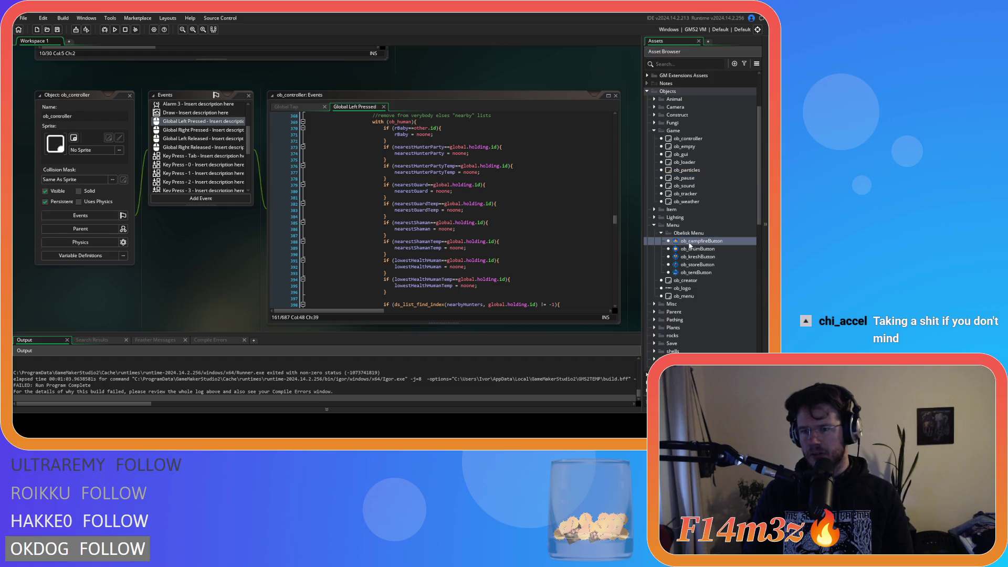
double_click(193, 113)
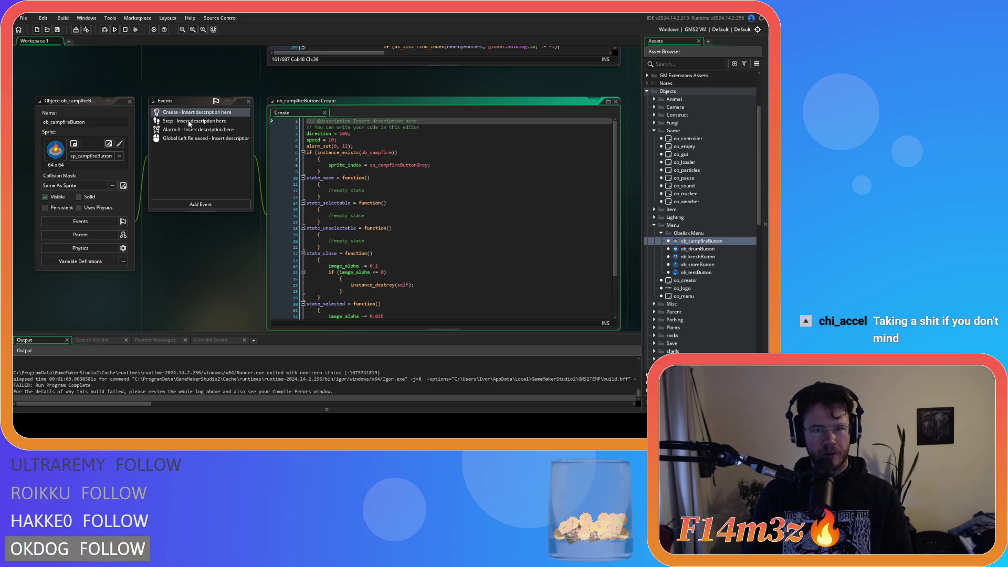
Open the campfire button's Step, Alarm 0 and Global Left Released code, finding the global.mode line.
scroll(397, 203, "down", 3)
double_click(183, 122)
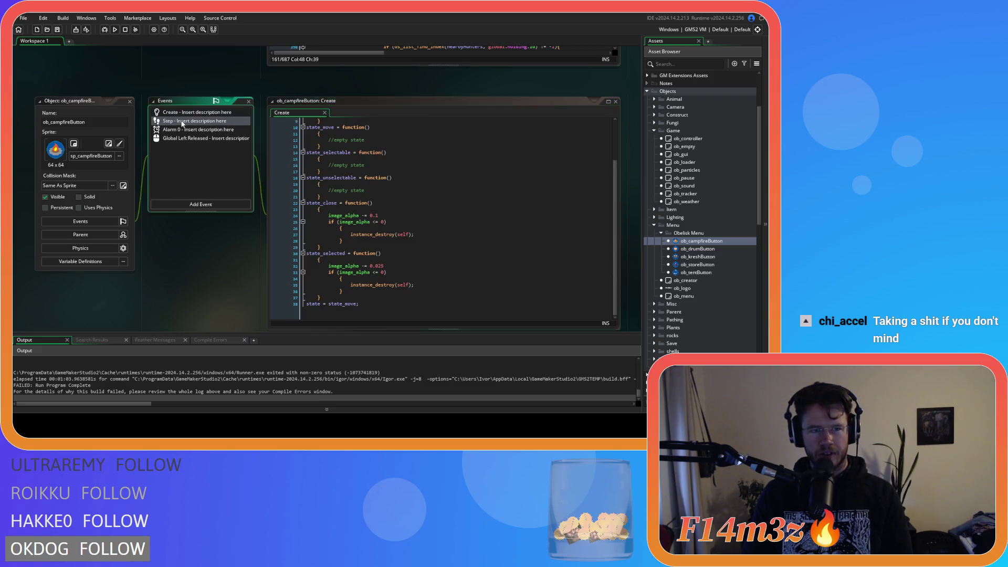
double_click(200, 131)
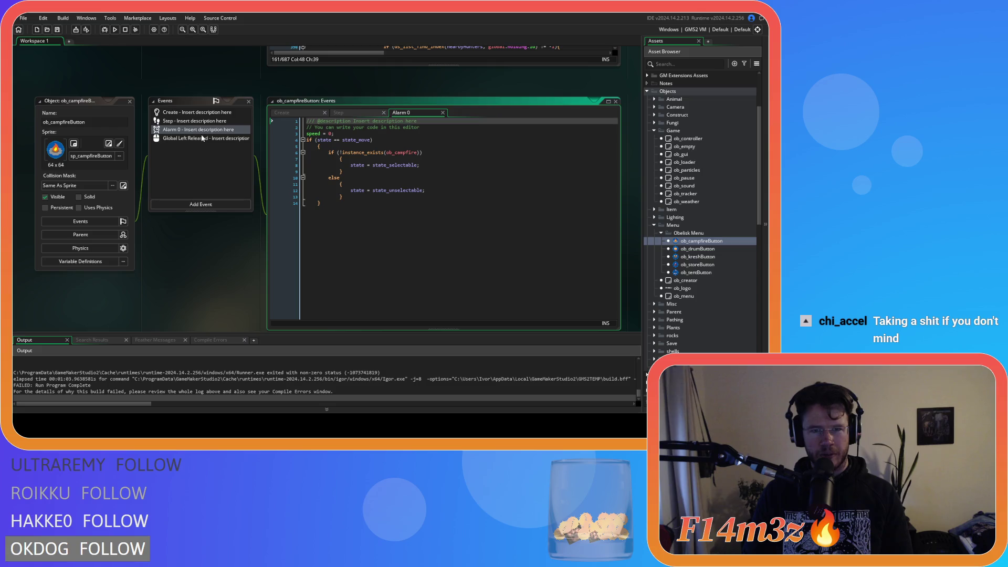
double_click(201, 138)
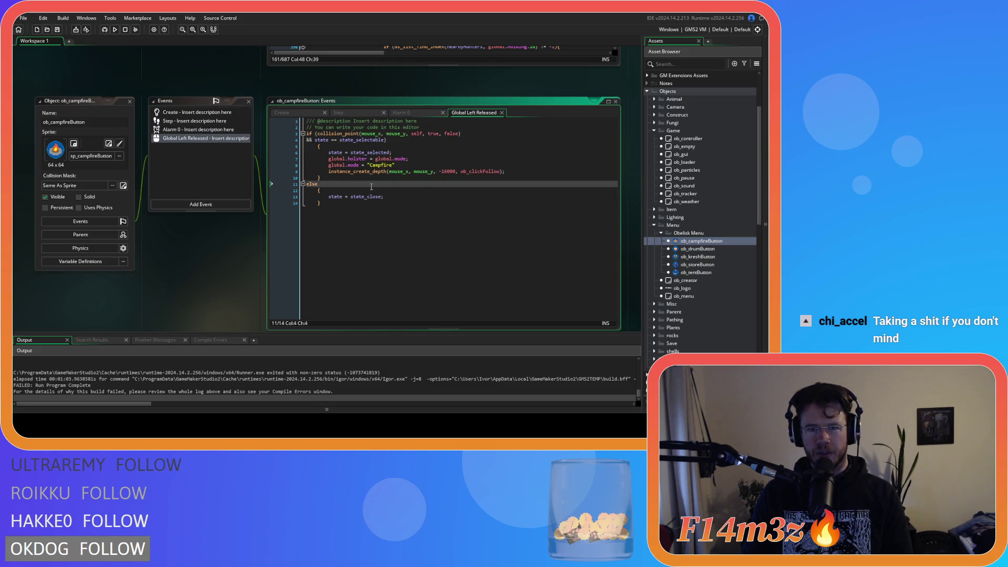
left_click(377, 159)
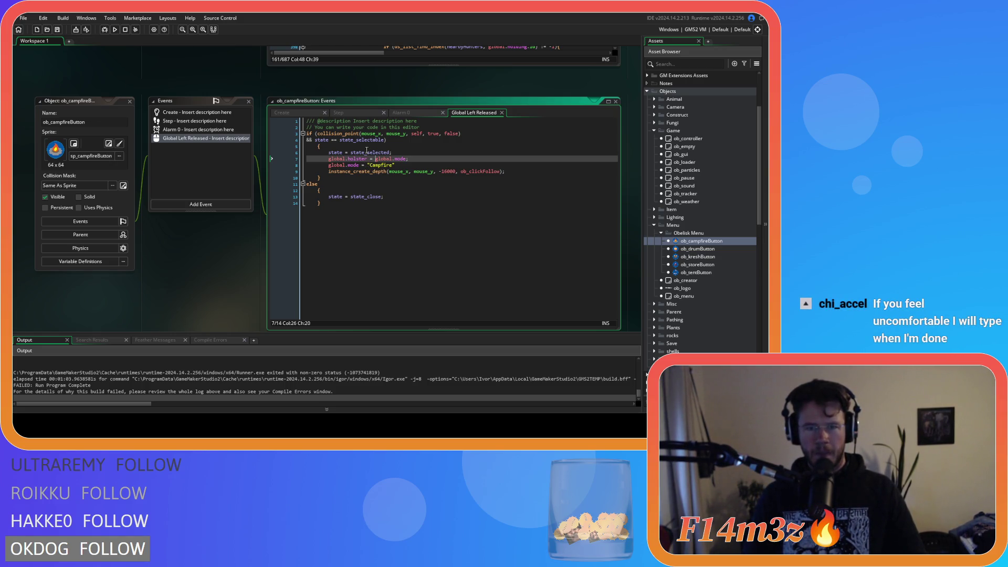
Review the Create event's state functions and grey campfire sprite assignment.
left_click(359, 115)
left_click(312, 114)
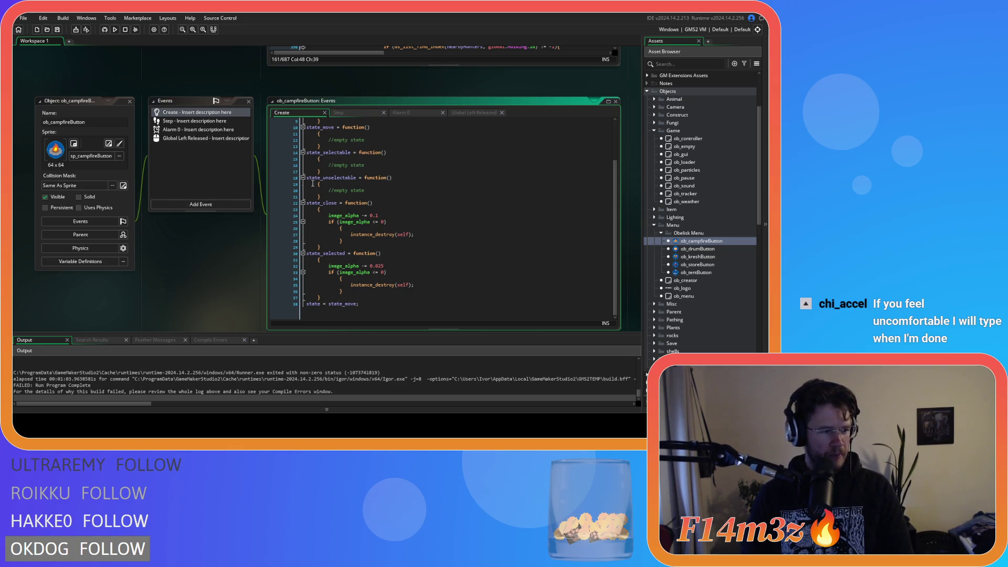
left_click(398, 174)
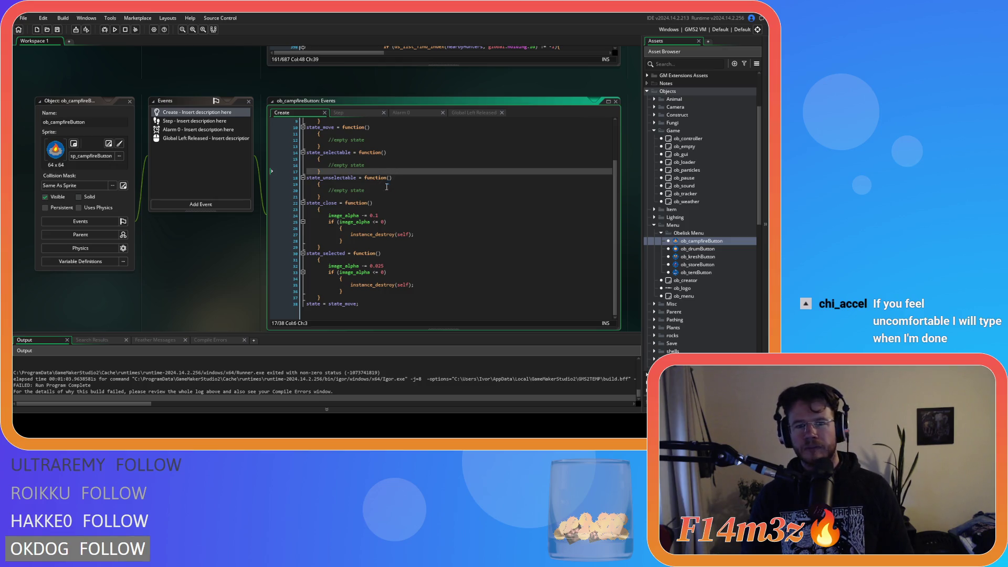
scroll(472, 220, "up", 3)
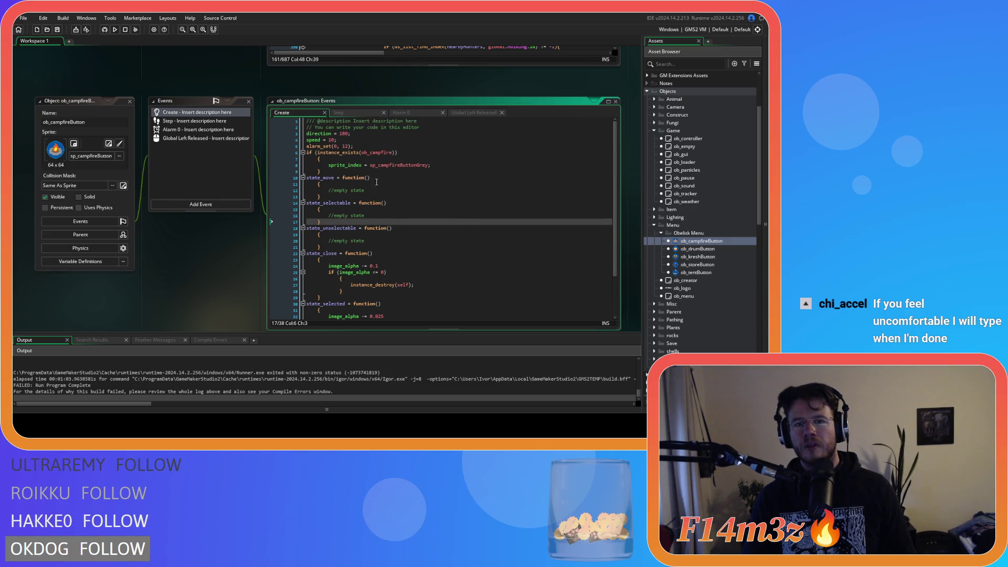
left_click(457, 165)
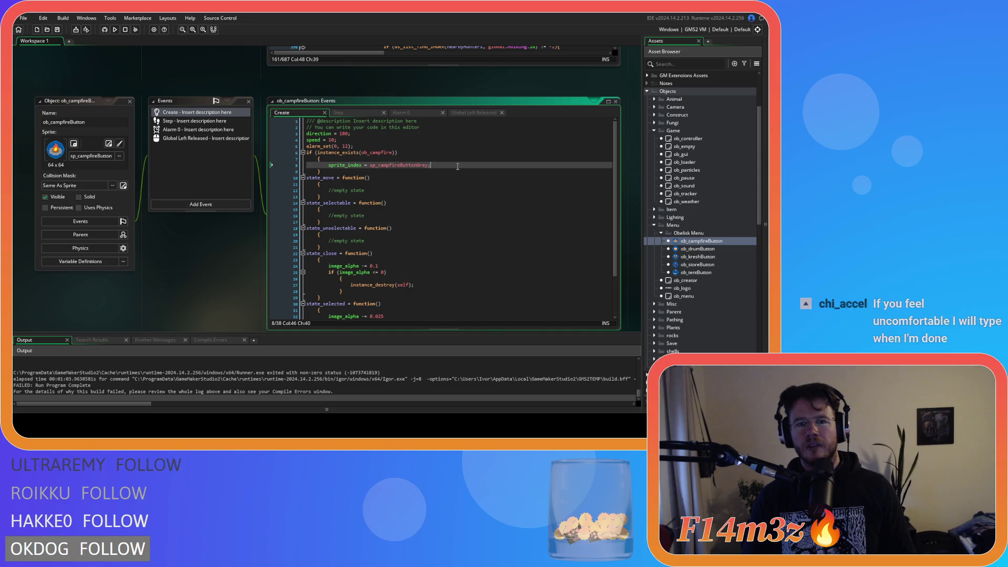
scroll(360, 154, "down", 3)
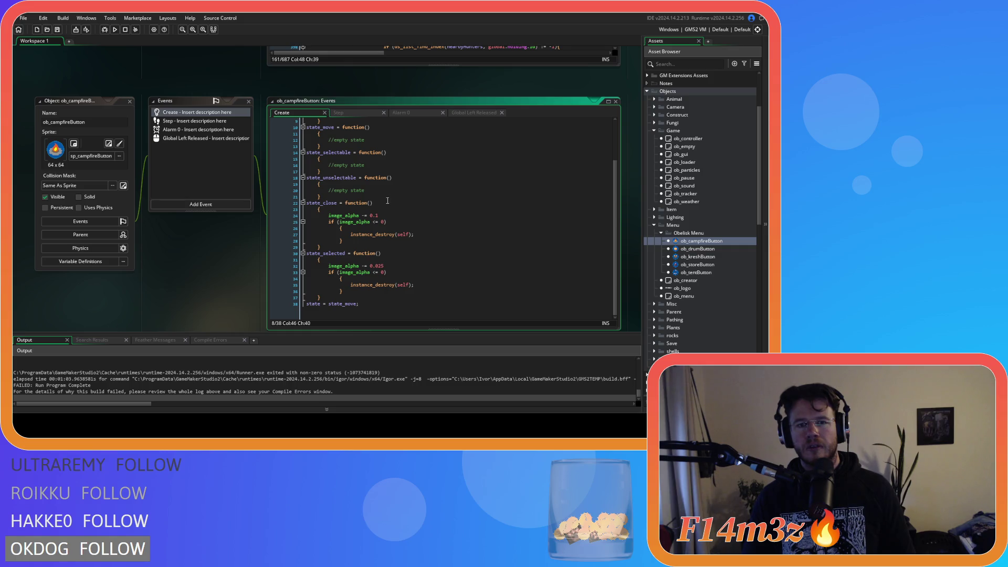
scroll(138, 365, "up", 3)
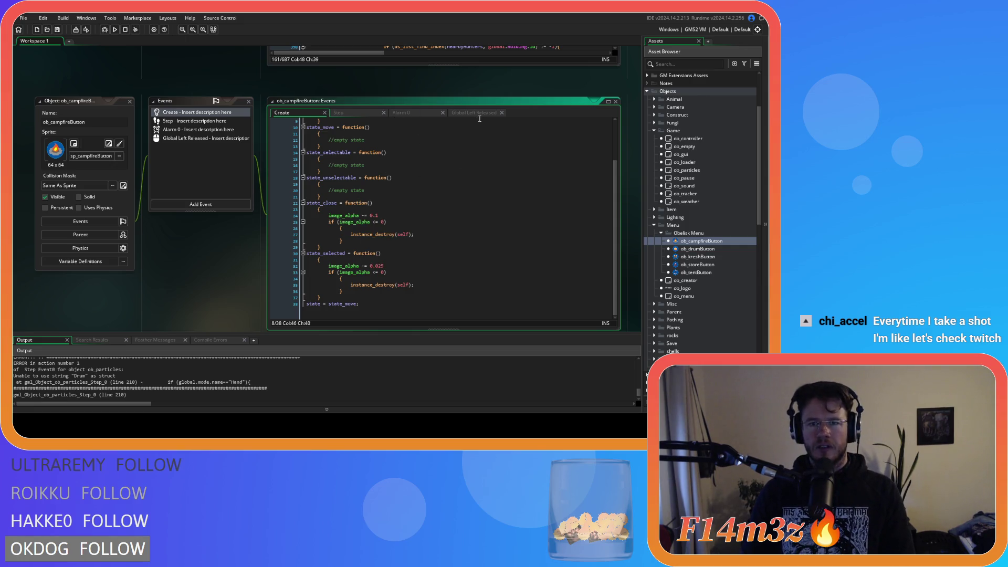
Return to the Global Left Released state_selected line and run the game again.
left_click(462, 113)
left_click(437, 151)
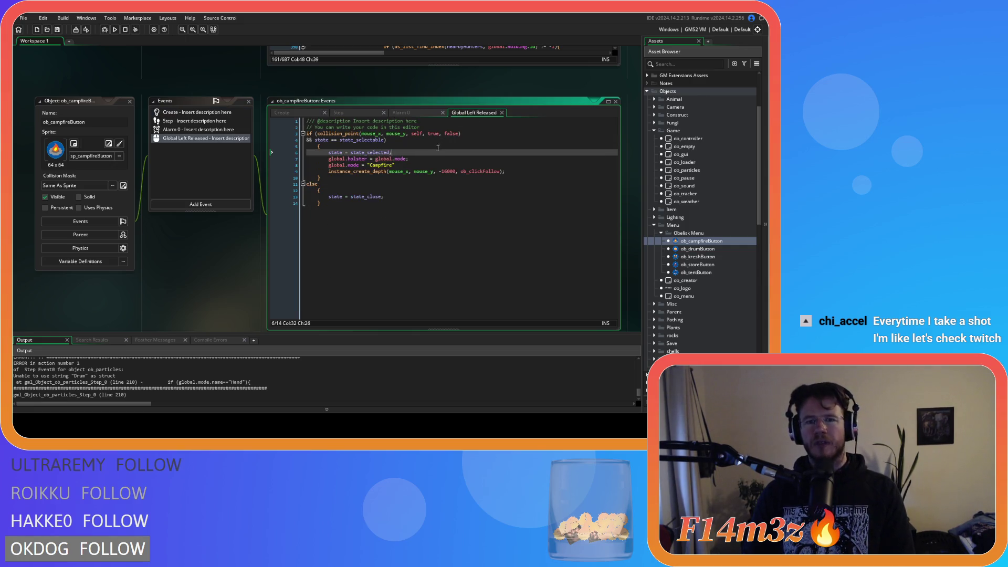
left_click(115, 29)
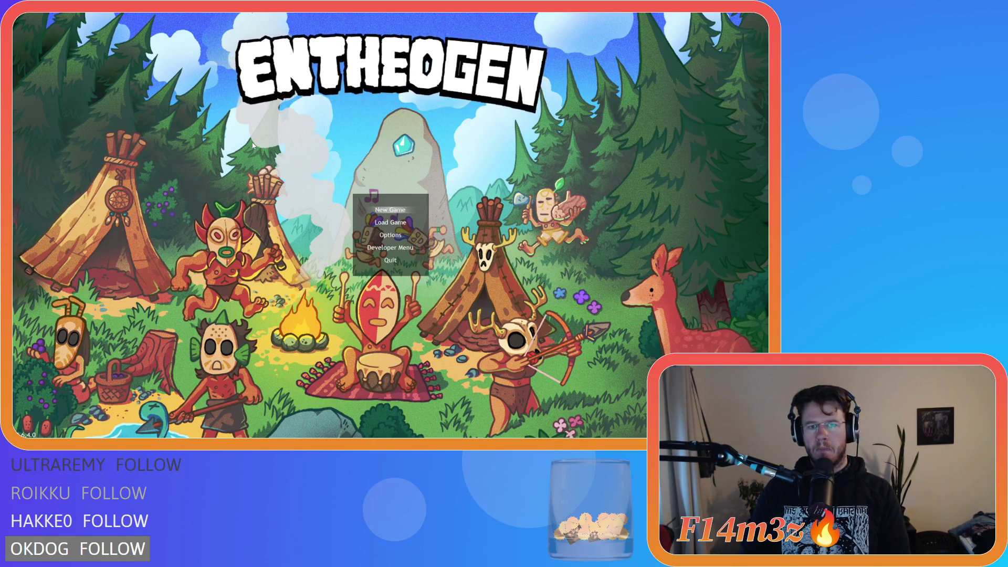
Start a New Game, carry a villager up the field with the hand, then quit to the menu.
key("Return")
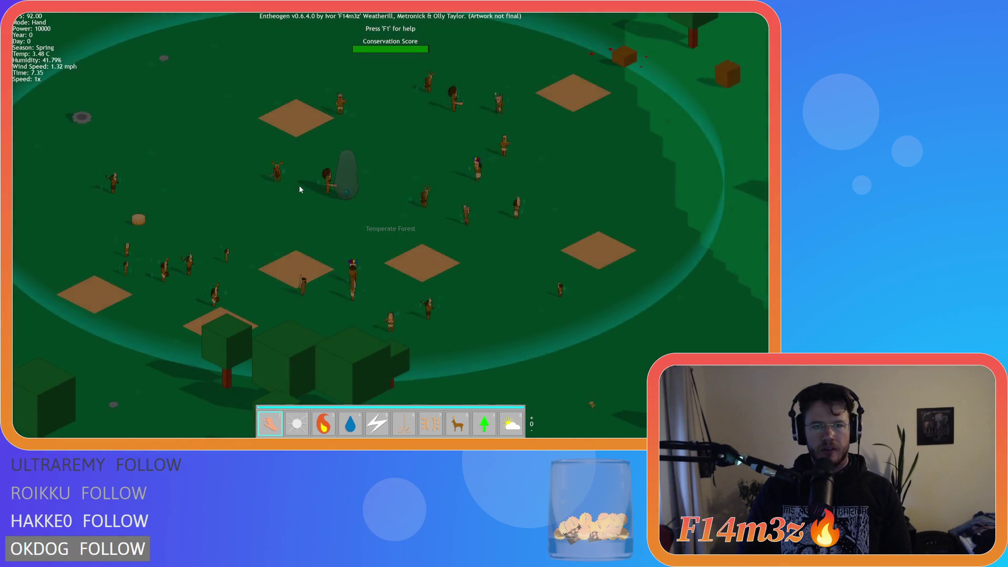
key("Up")
key("Up")
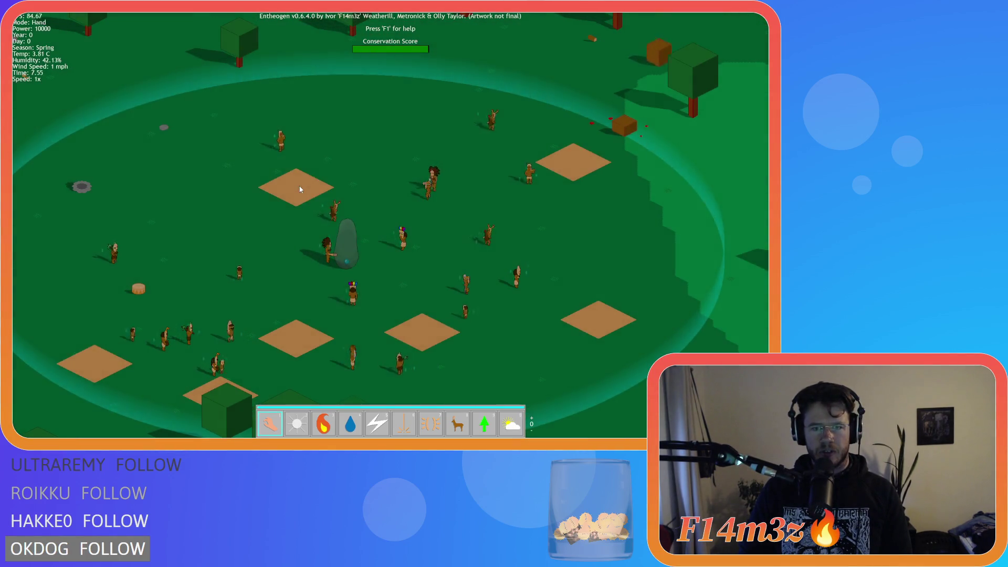
key("Right")
key("Right")
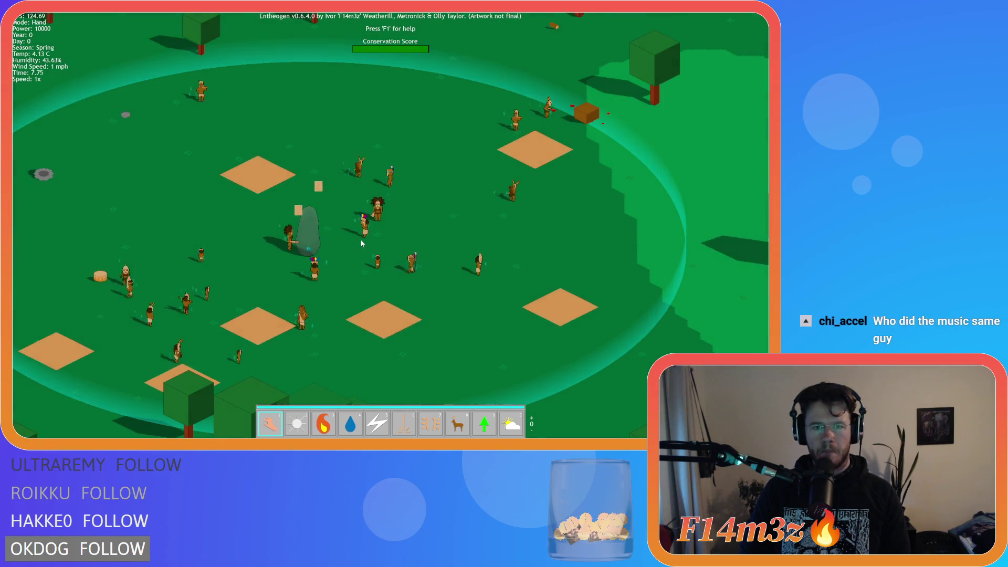
mouse_move(362, 244)
left_mouse_down()
mouse_move(387, 172)
mouse_move(410, 147)
mouse_move(385, 125)
mouse_move(348, 115)
mouse_move(180, 131)
mouse_move(396, 169)
mouse_move(348, 113)
left_mouse_up()
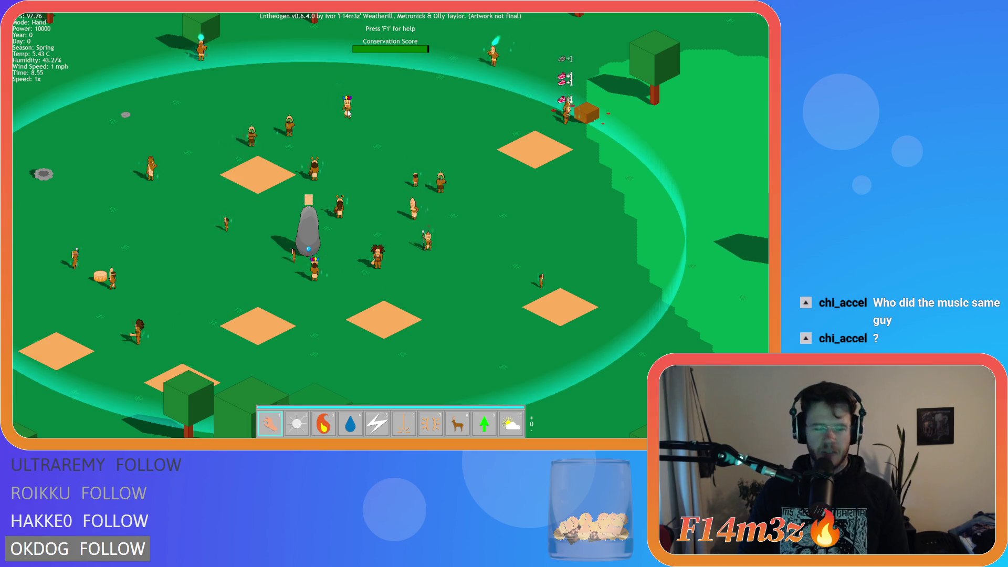
key("Escape")
key("Return")
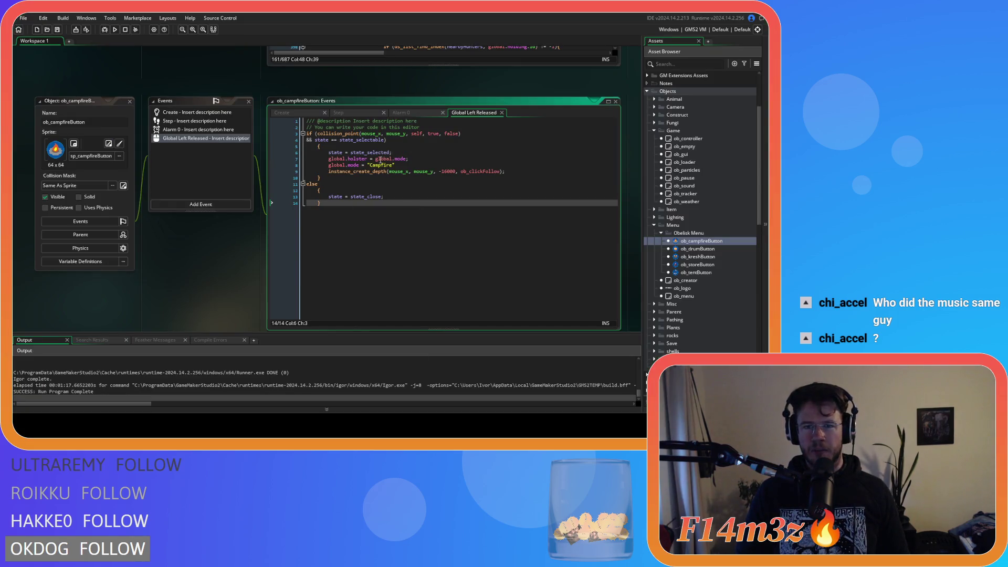
Scroll the workspace to the ob_controller Global Left Pressed code window.
scroll(191, 234, "up", 3)
scroll(200, 209, "up", 1)
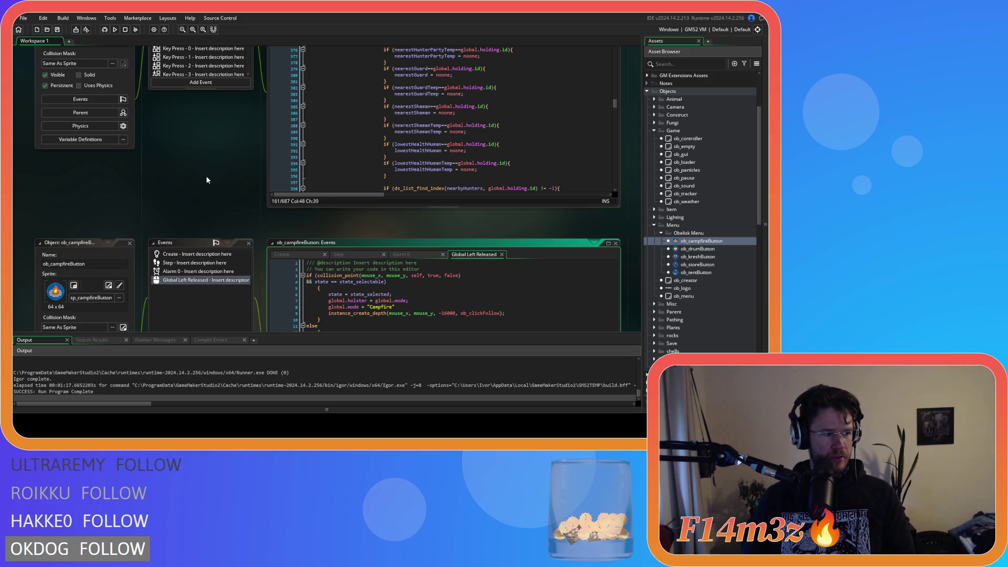
scroll(237, 228, "down", 5)
scroll(236, 229, "up", 2)
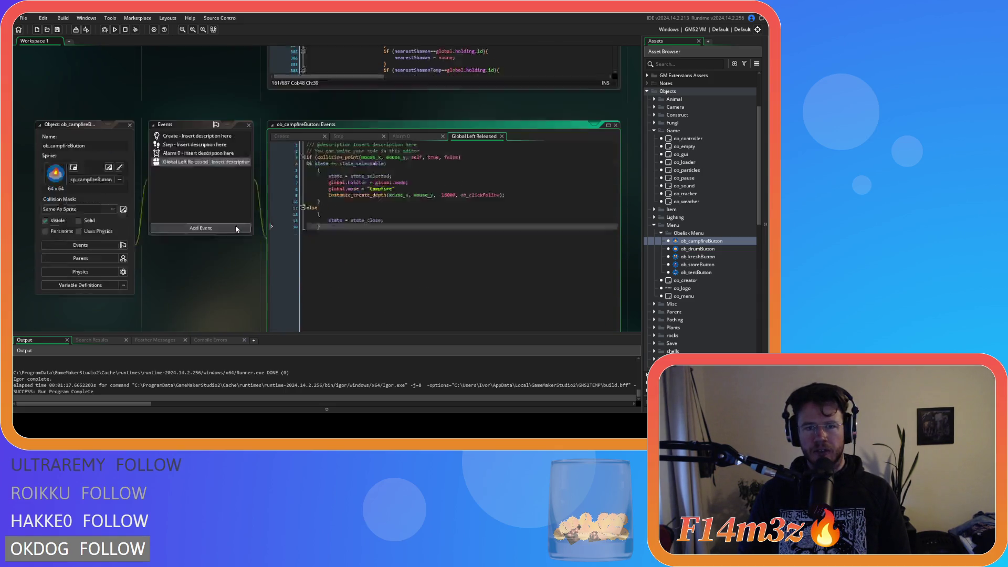
scroll(231, 226, "down", 6)
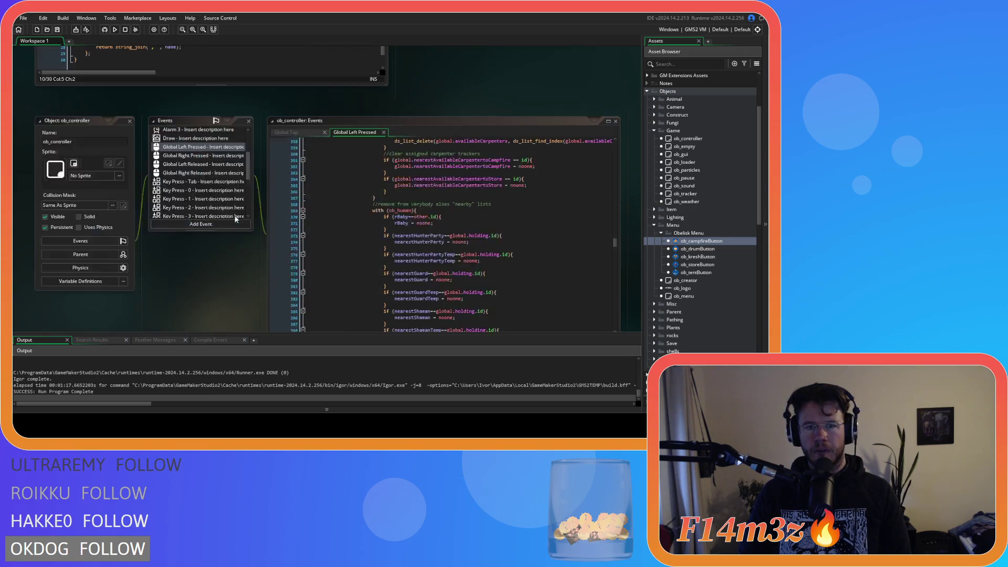
scroll(265, 211, "down", 7)
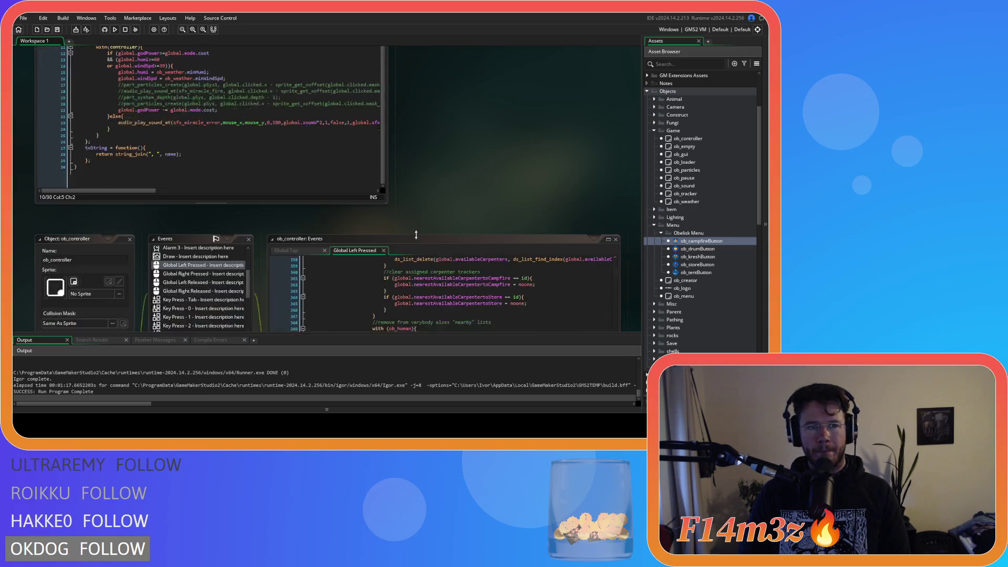
scroll(283, 212, "down", 1)
scroll(259, 222, "up", 3)
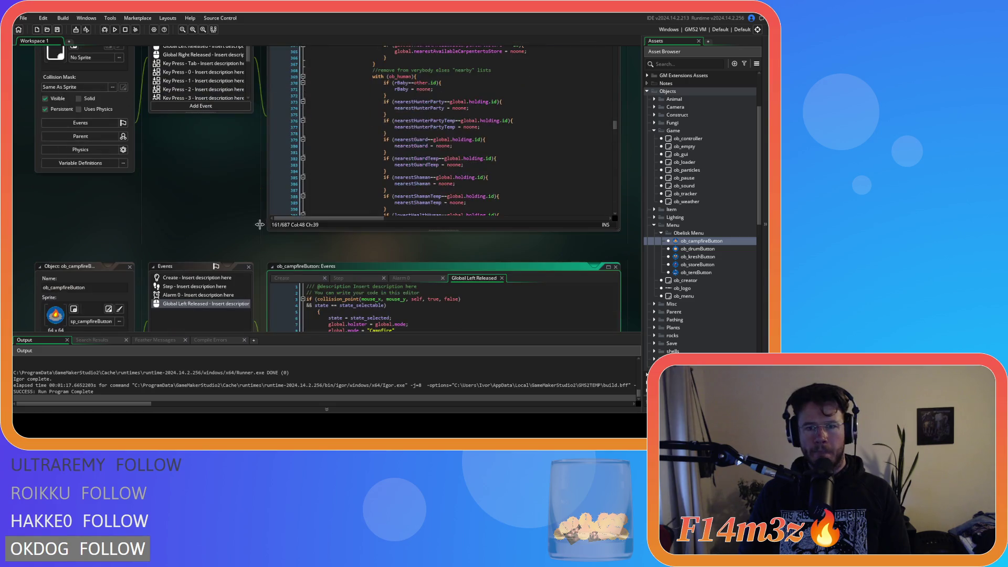
scroll(259, 222, "down", 3)
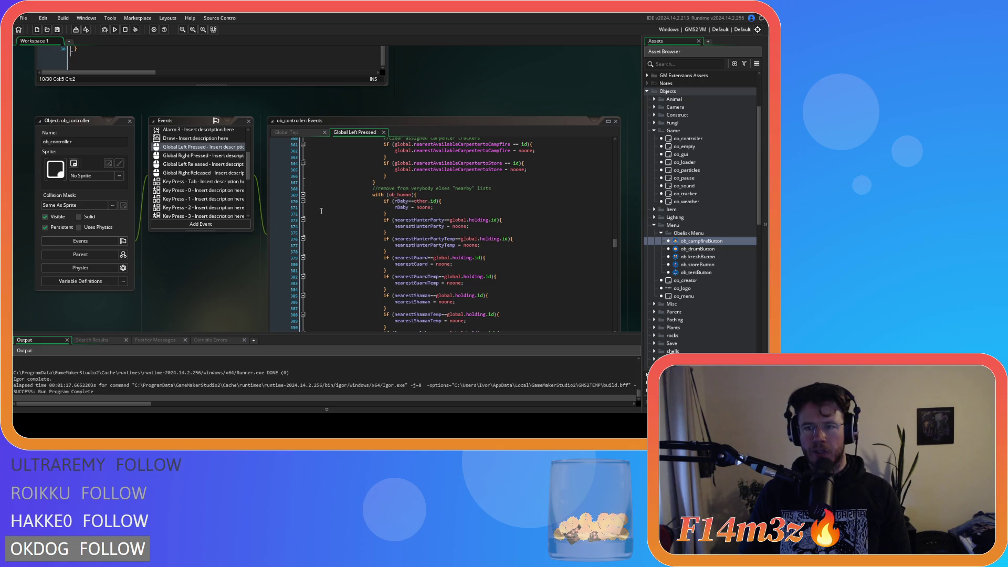
Read the nearby-lists reset code, then place the caret in the campfire button's release code.
left_click(344, 138)
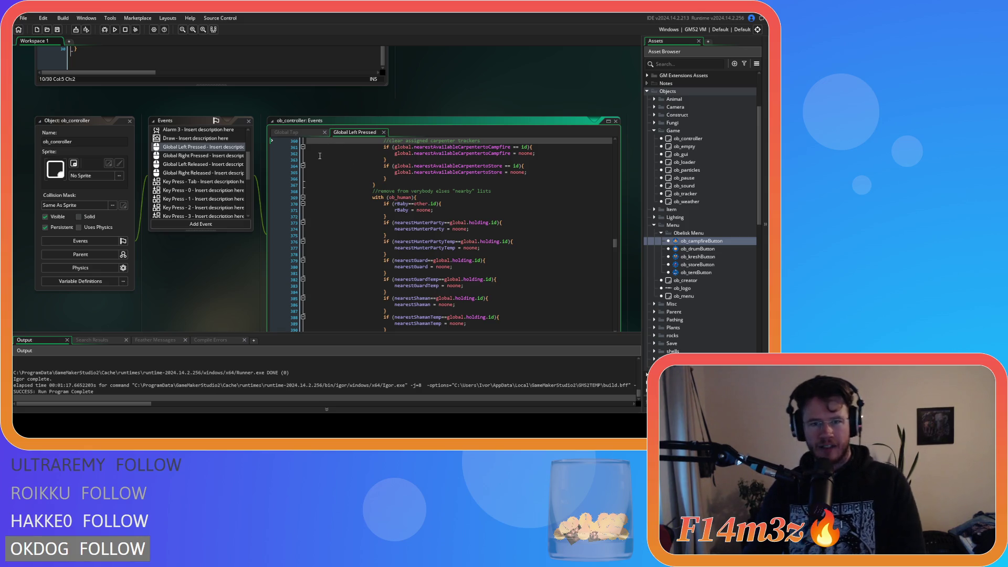
left_click(375, 207)
scroll(375, 207, "down", 3)
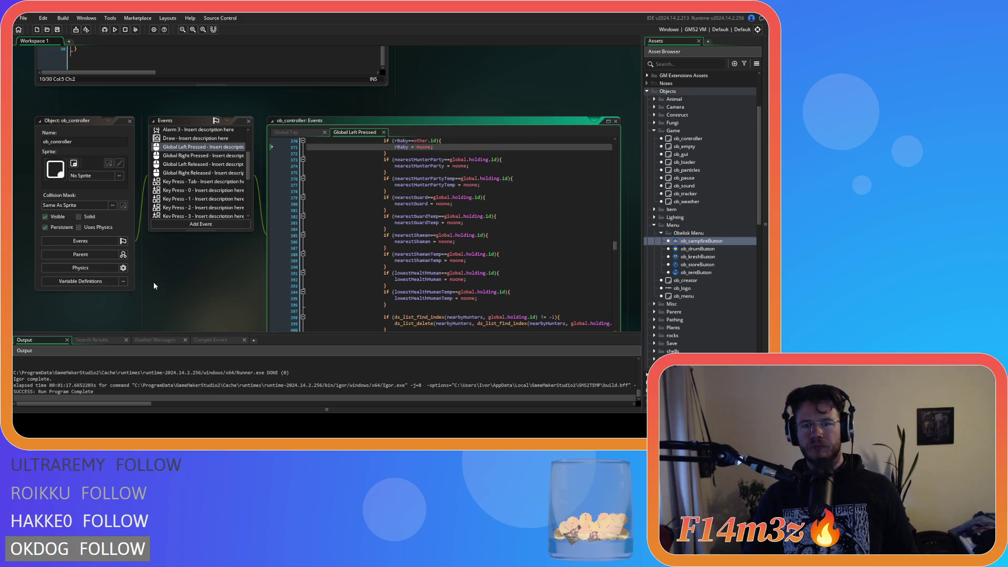
scroll(155, 280, "down", 5)
left_click(477, 223)
Join the if block's opening brace onto the if line and unindent its body one level.
left_click(314, 172)
key("BackSpace")
key("BackSpace")
key("BackSpace")
left_click_drag(322, 195, 307, 163)
left_click(232, 163)
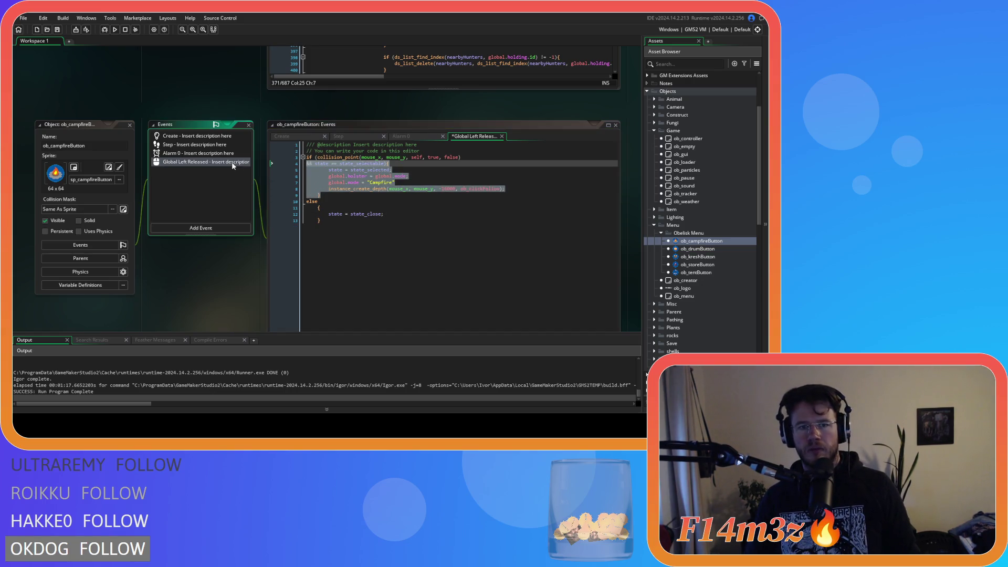
left_click_drag(315, 199, 308, 169)
key("shift+Tab")
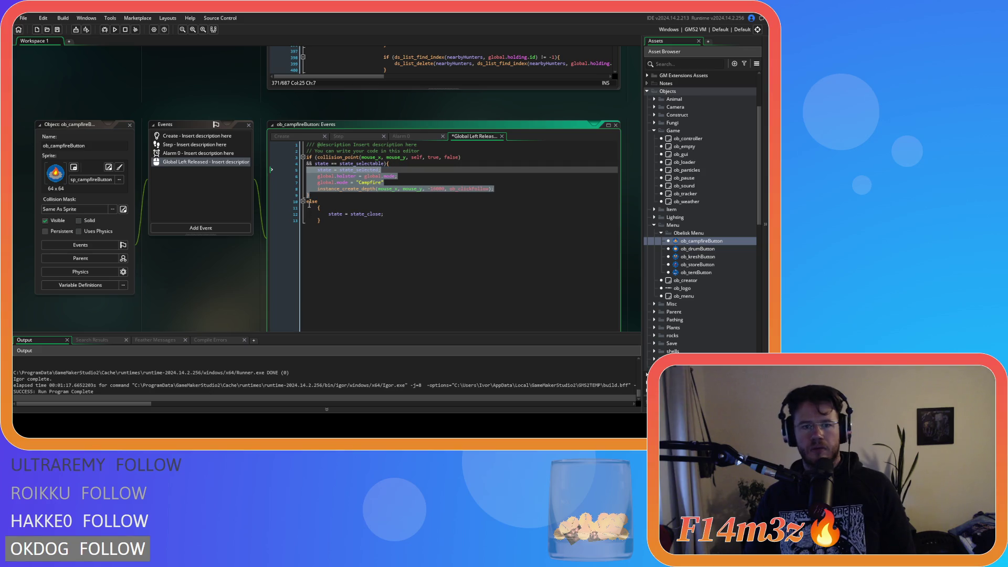
Join else and its brace onto the closing-brace line, unindent the else body, and save.
left_click(313, 204)
left_click(313, 208)
key("BackSpace")
key("Home")
key("BackSpace")
left_click_drag(321, 208, 261, 203)
key("shift+Tab")
left_click(359, 212)
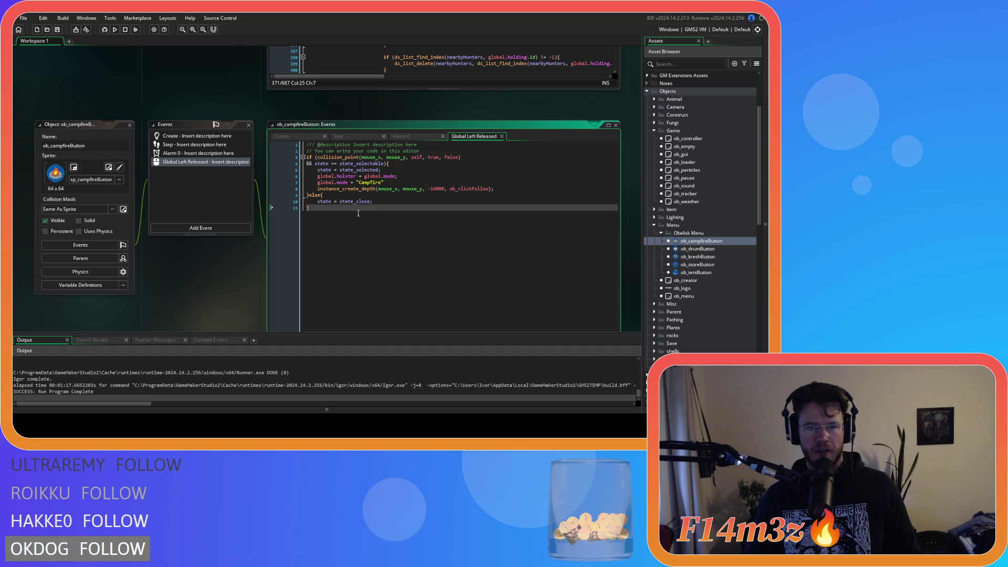
scroll(253, 255, "up", 1)
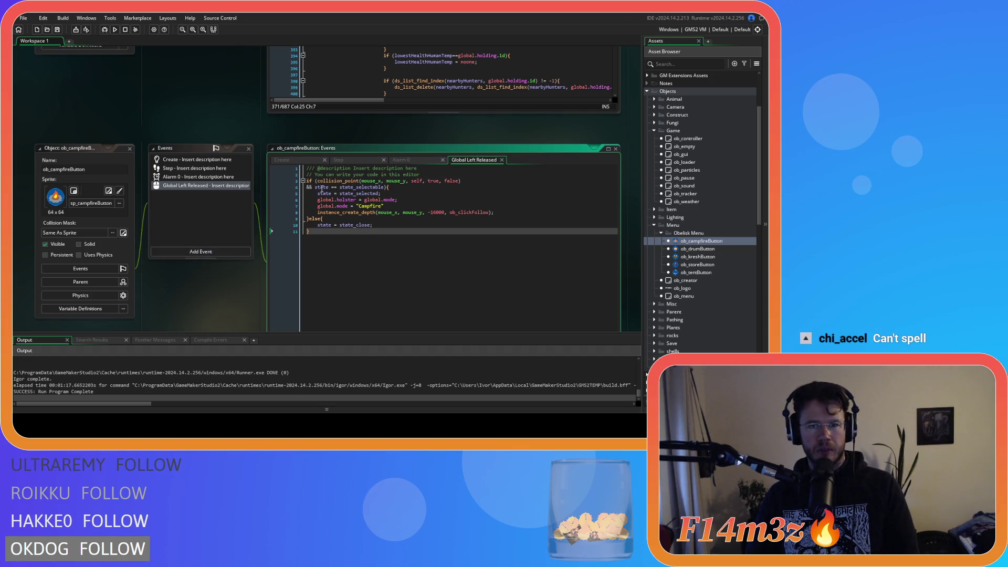
left_click(199, 177)
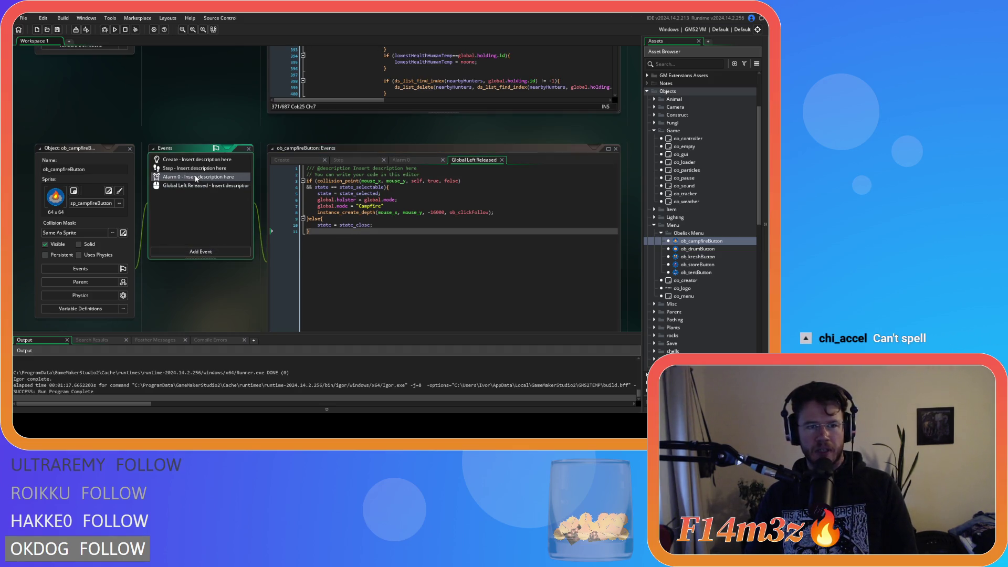
In Alarm 0, join braces onto the state check and instance_exists lines and unindent their bodies.
left_click(317, 194)
key("BackSpace")
key("BackSpace")
left_click_drag(306, 193, 331, 244)
key("shift+Tab")
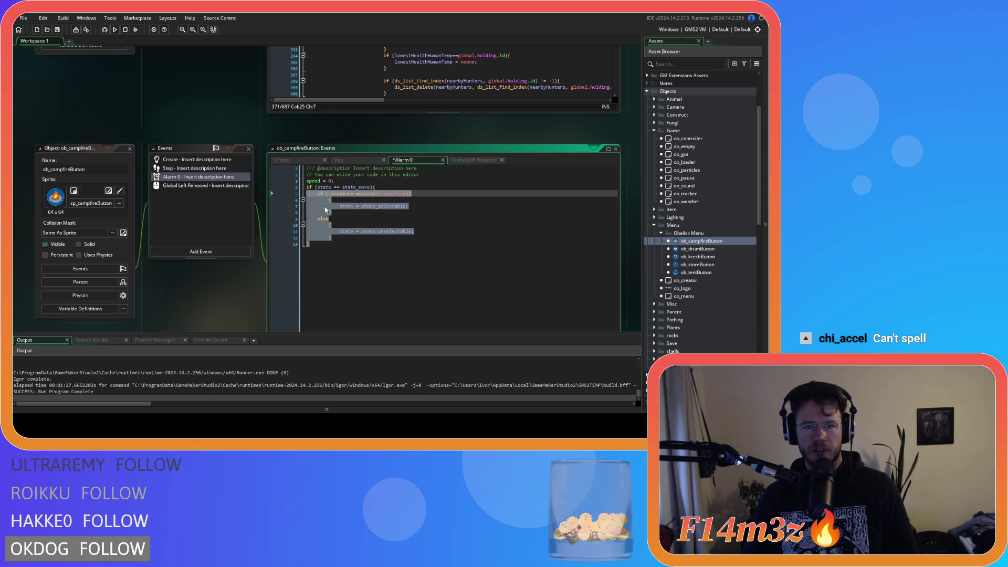
left_click(311, 198)
key("BackSpace")
key("BackSpace")
left_click_drag(289, 205, 254, 197)
key("shift+Tab")
Join else and its brace onto one line, unindent the unselectable branch, then show the Create code.
left_click(317, 212)
key("BackSpace")
key("BackSpace")
key("Down")
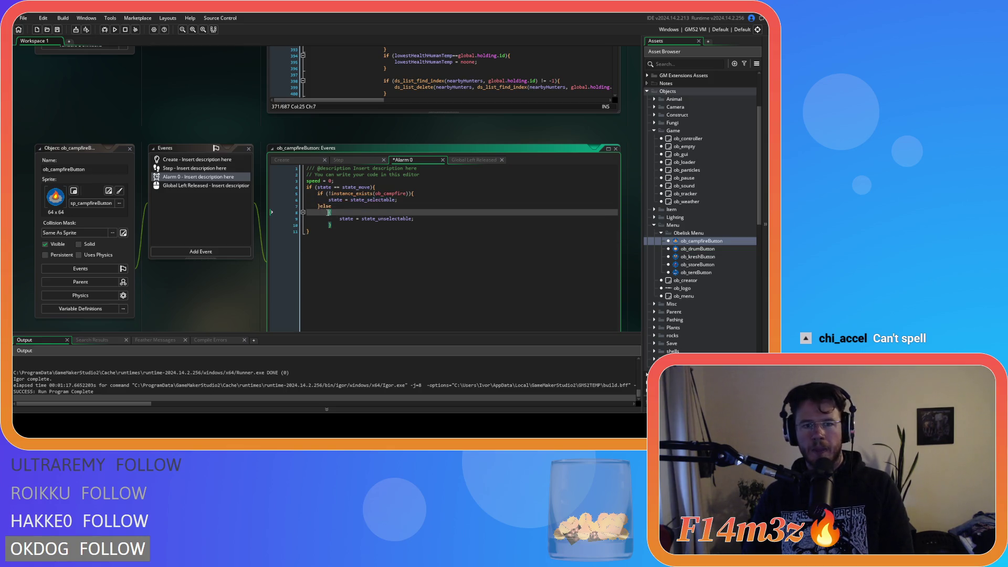
key("BackSpace")
key("BackSpace")
left_click_drag(327, 219, 251, 212)
key("shift+Tab")
left_click(190, 168)
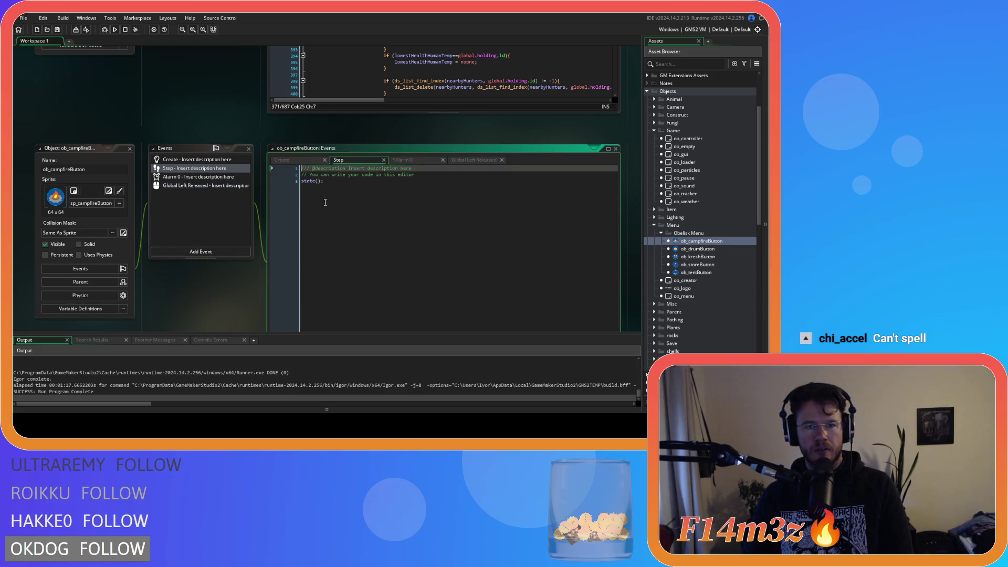
left_click(197, 159)
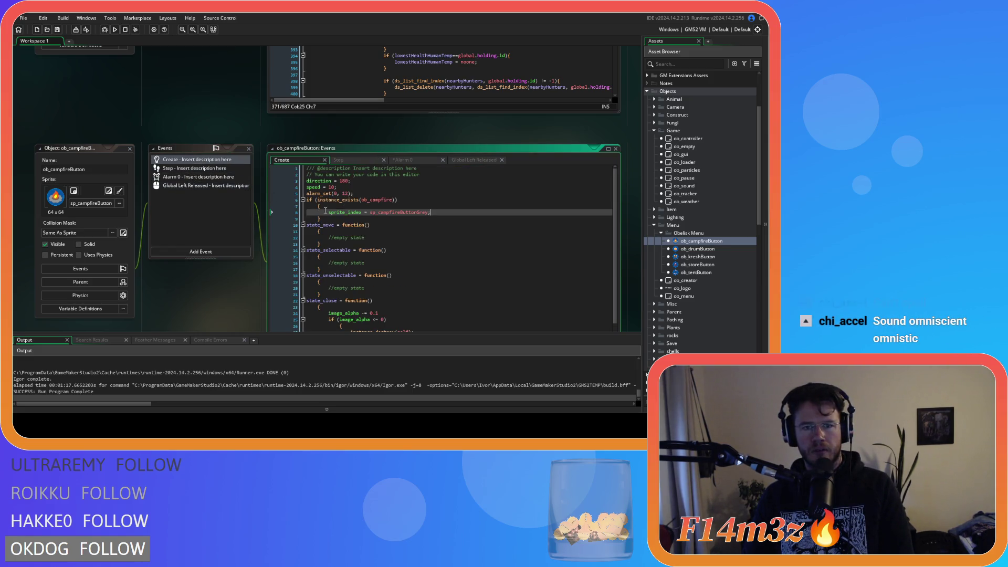
Join braces onto the instance_exists check and the state_move, state_selectable, state_unselectable headers, unindenting their bodies.
left_click(318, 206)
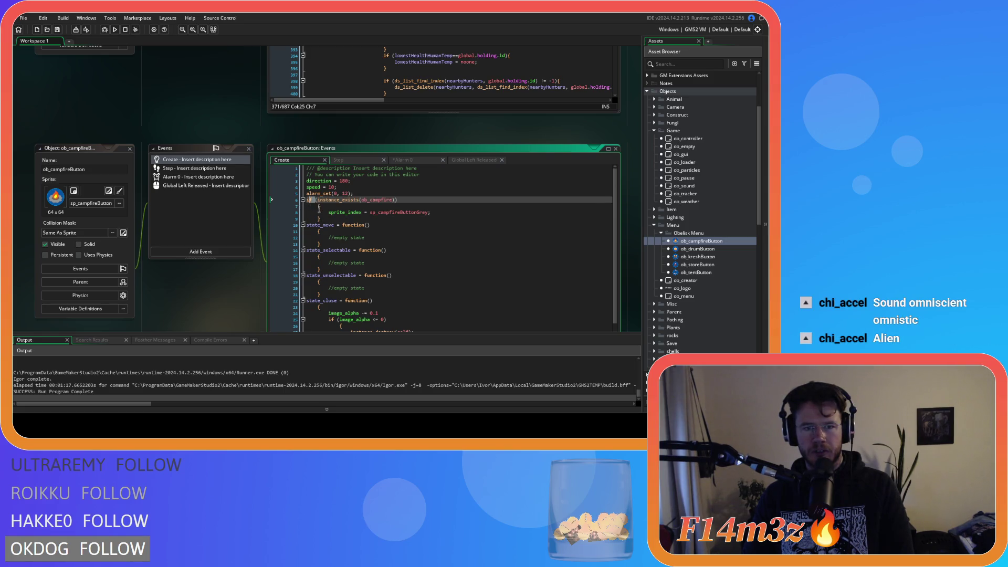
key("BackSpace")
key("BackSpace")
scroll(315, 179, "down", 2)
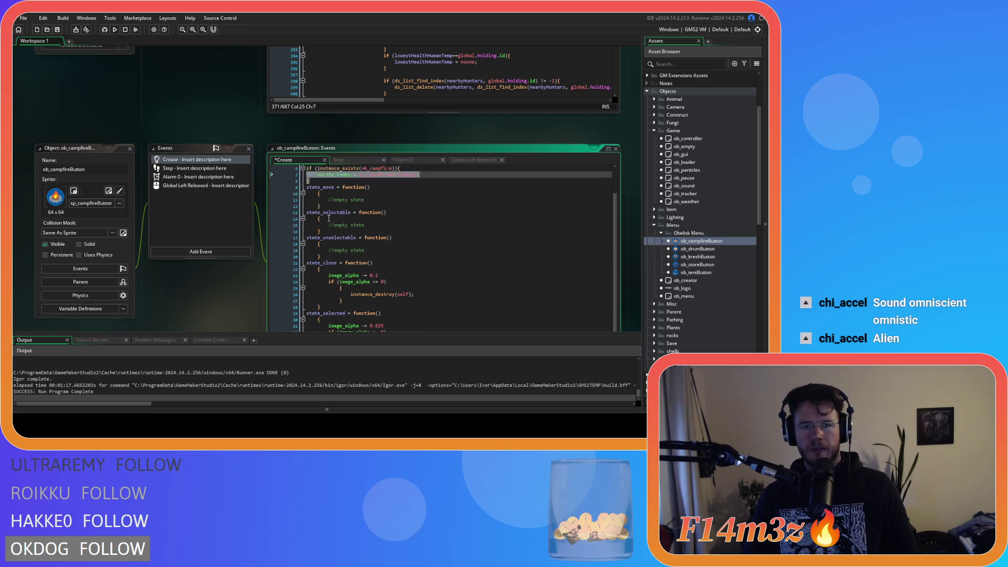
left_click(315, 179)
key("BackSpace")
key("BackSpace")
key("BackSpace")
left_click_drag(352, 187, 307, 187)
left_click(318, 206)
key("BackSpace")
key("BackSpace")
key("BackSpace")
left_click_drag(364, 212, 287, 212)
key("shift+Tab")
left_click(316, 231)
key("BackSpace")
key("BackSpace")
key("BackSpace")
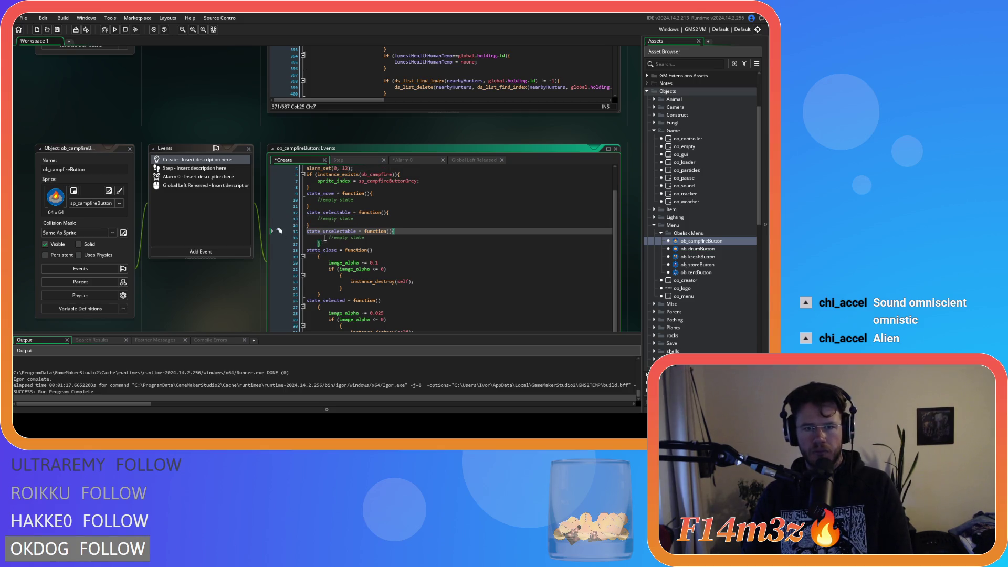
left_click_drag(322, 243, 301, 245)
left_click_drag(364, 238, 284, 238)
key("shift+Tab")
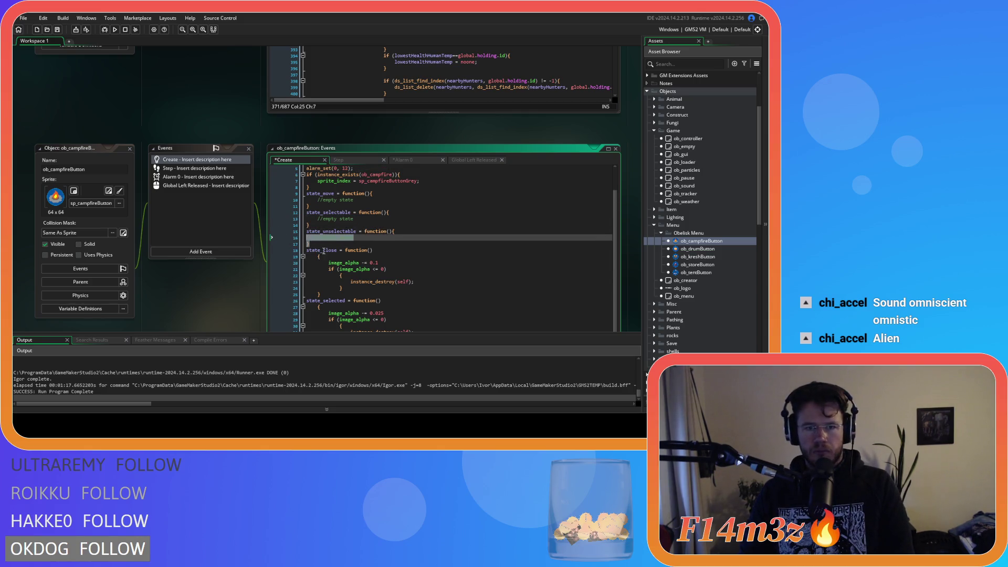
Compact state_close and state_selected, joining their image_alpha check braces and unindenting the bodies.
scroll(253, 269, "down", 3)
left_click(318, 162)
key("BackSpace")
key("BackSpace")
key("BackSpace")
left_click_drag(322, 200, 260, 170)
key("shift+Tab")
left_click(320, 180)
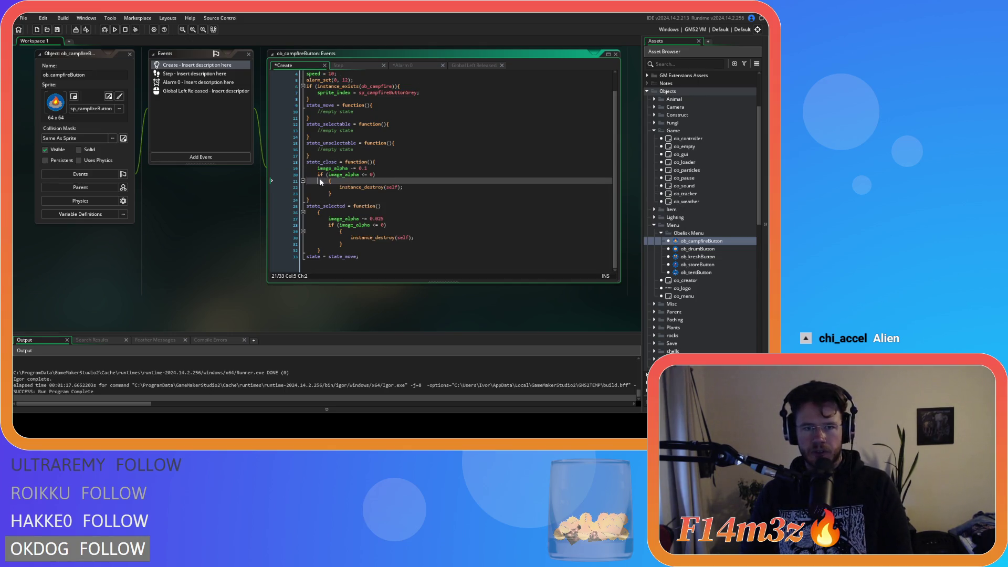
key("BackSpace")
key("BackSpace")
key("BackSpace")
left_click_drag(321, 194, 266, 185)
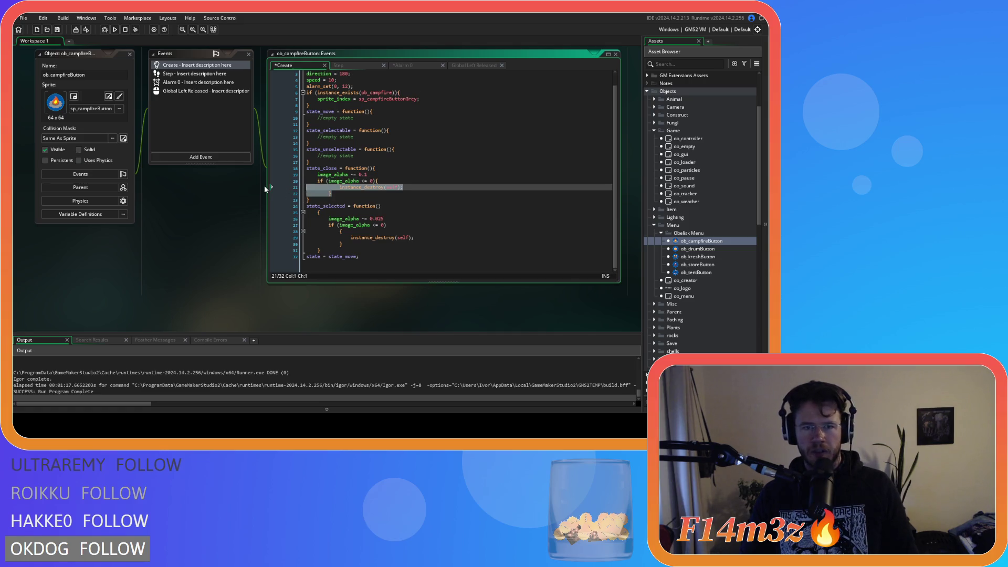
left_click(318, 213)
key("BackSpace")
key("BackSpace")
key("BackSpace")
left_click_drag(322, 251, 257, 224)
key("shift+Tab")
left_click(279, 231)
key("BackSpace")
key("BackSpace")
left_click_drag(338, 244, 262, 236)
key("shift+Tab")
left_click(336, 241)
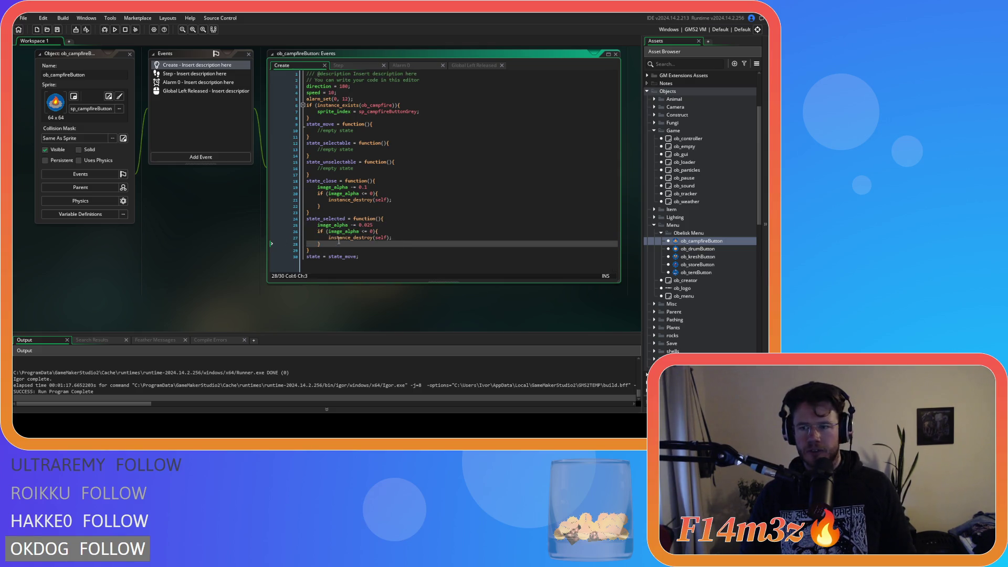
scroll(478, 271, "down", 10)
scroll(255, 263, "up", 1)
scroll(254, 263, "up", 1)
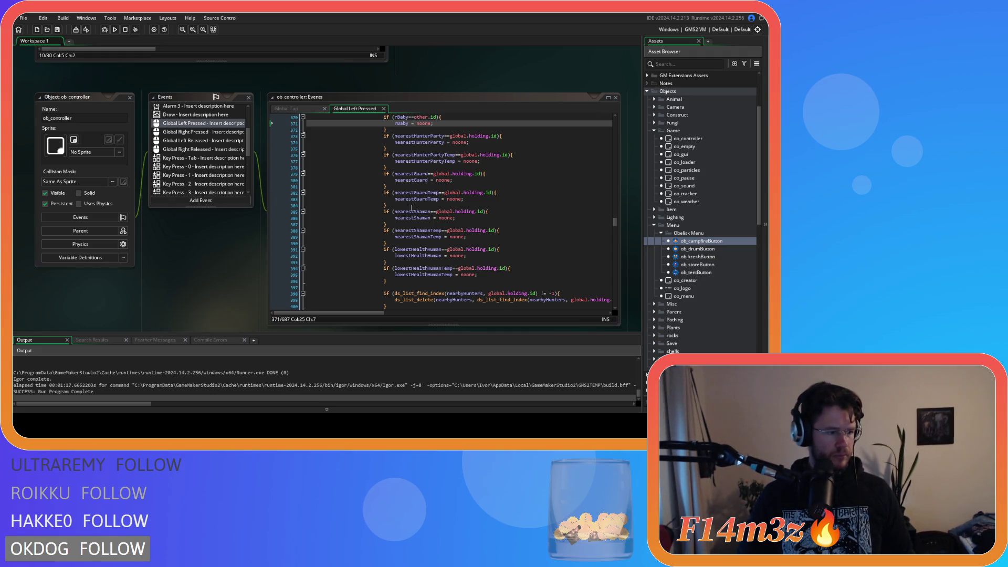
Scroll the workspace up until the sc_miracleCalm script window is fully visible.
left_click(490, 226)
scroll(487, 226, "up", 3)
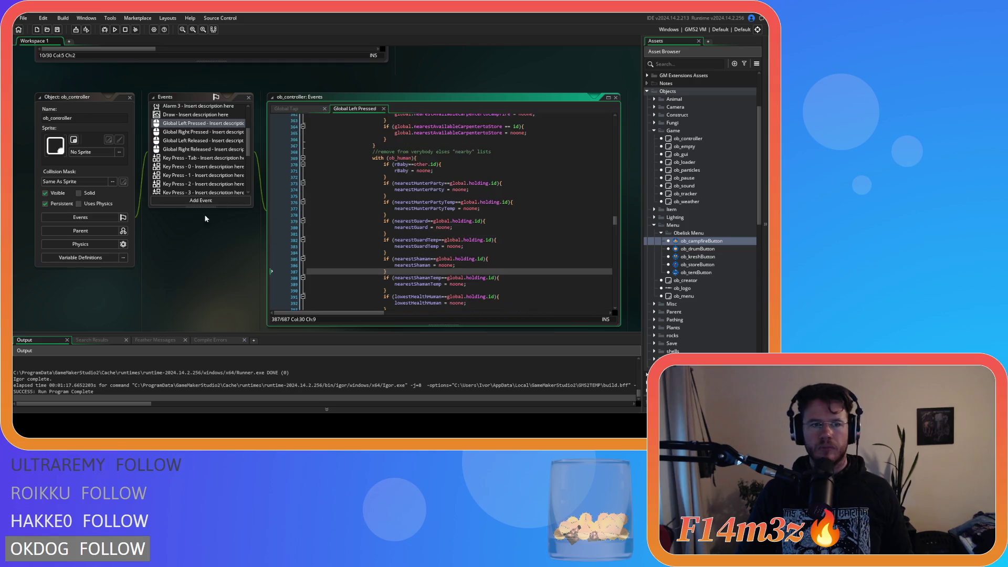
scroll(211, 212, "down", 2)
scroll(228, 239, "up", 4)
scroll(230, 241, "up", 3)
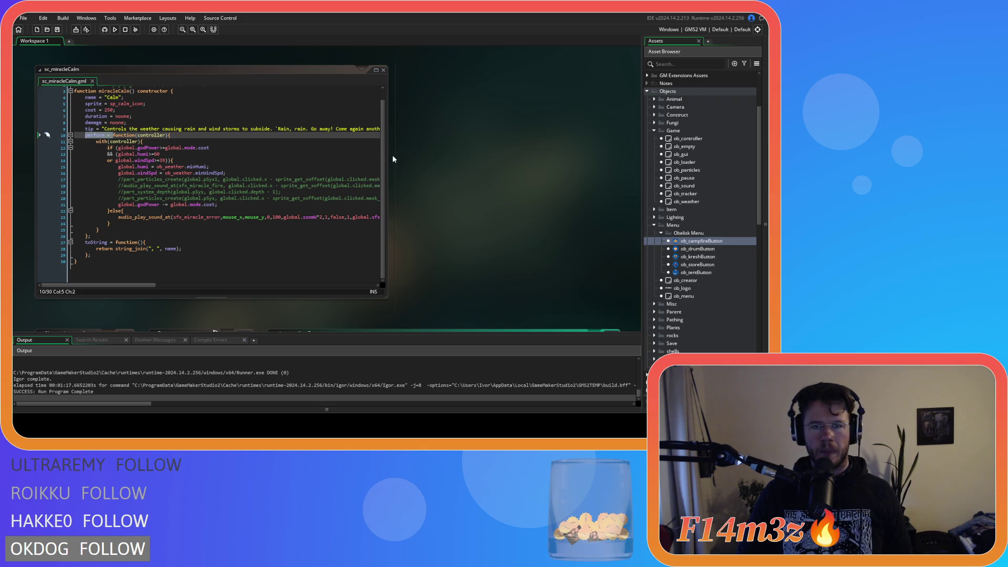
Inspect the commented-out sound line in sc_miracleCalm's perform function, then scroll back to ob_controller.
left_click(387, 176)
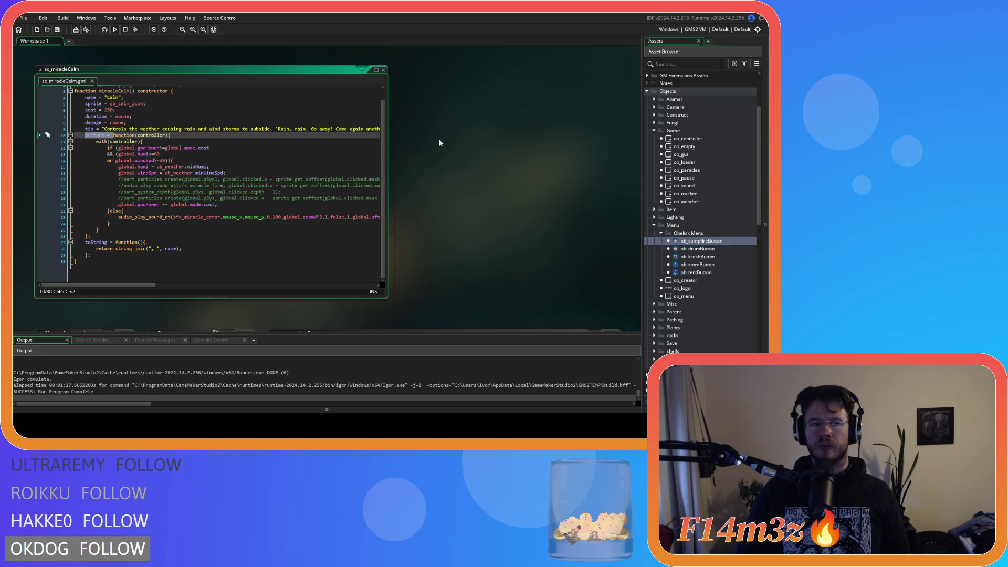
left_click(282, 185)
scroll(285, 184, "up", 1)
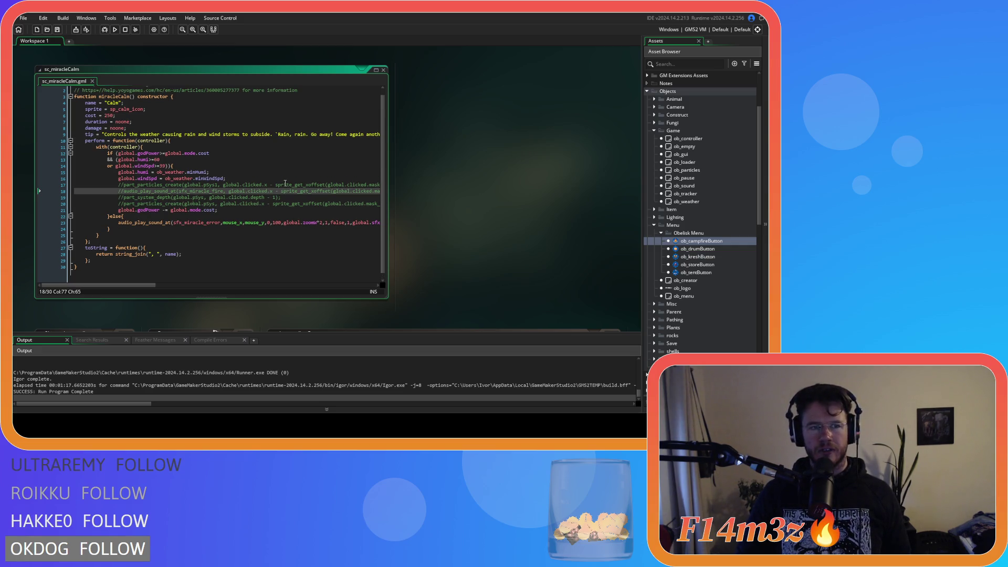
scroll(471, 206, "down", 5)
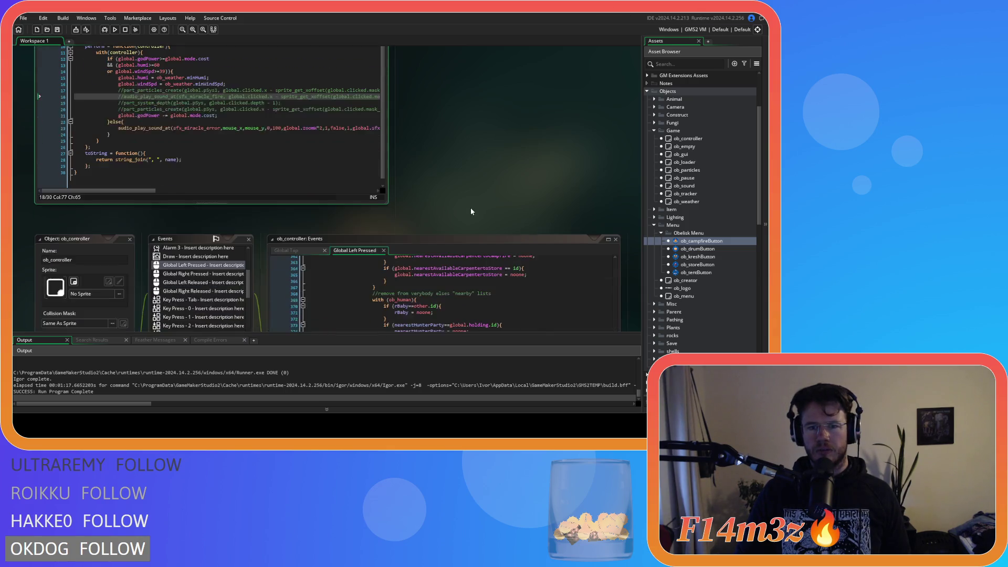
scroll(205, 211, "up", 5)
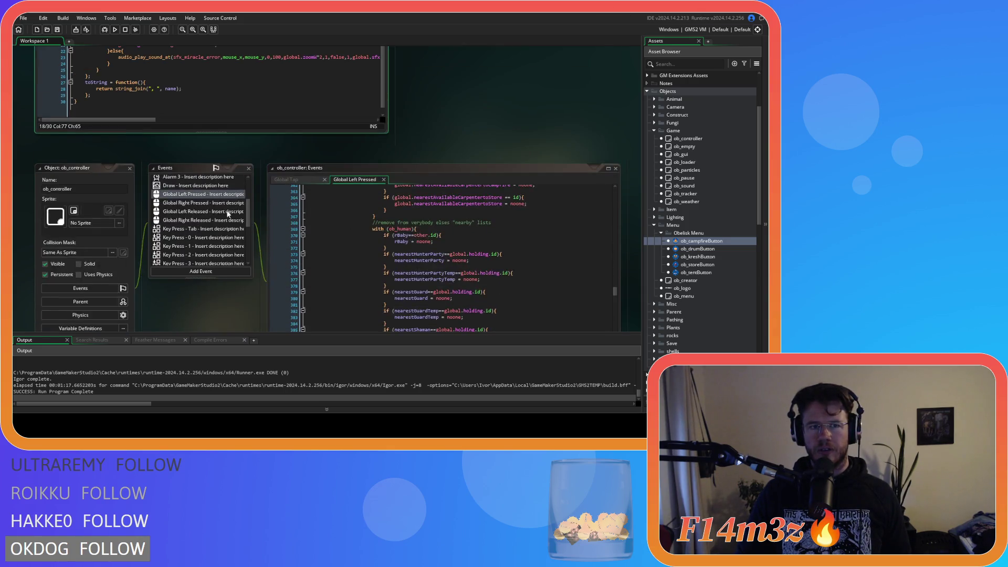
scroll(239, 220, "down", 4)
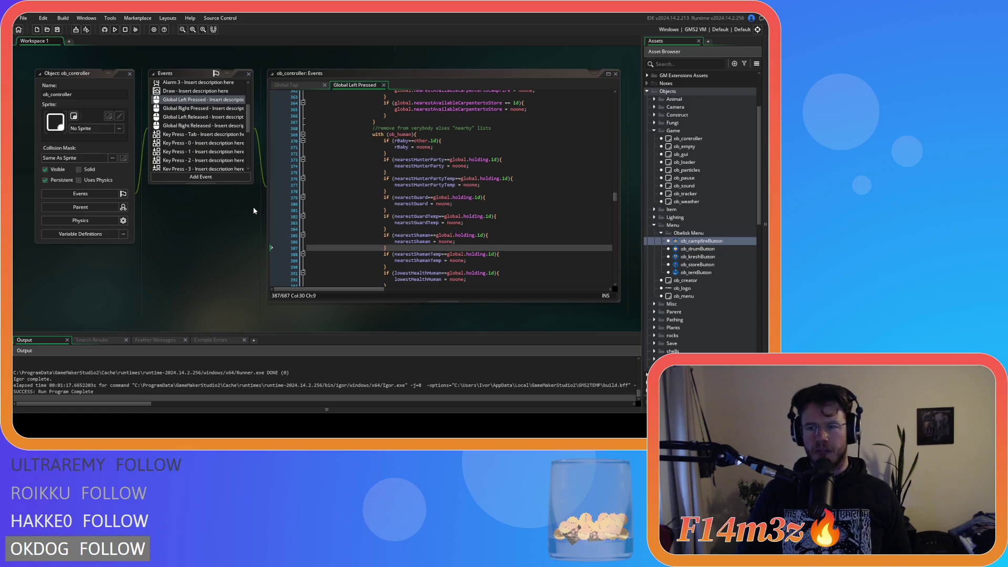
left_click(431, 184)
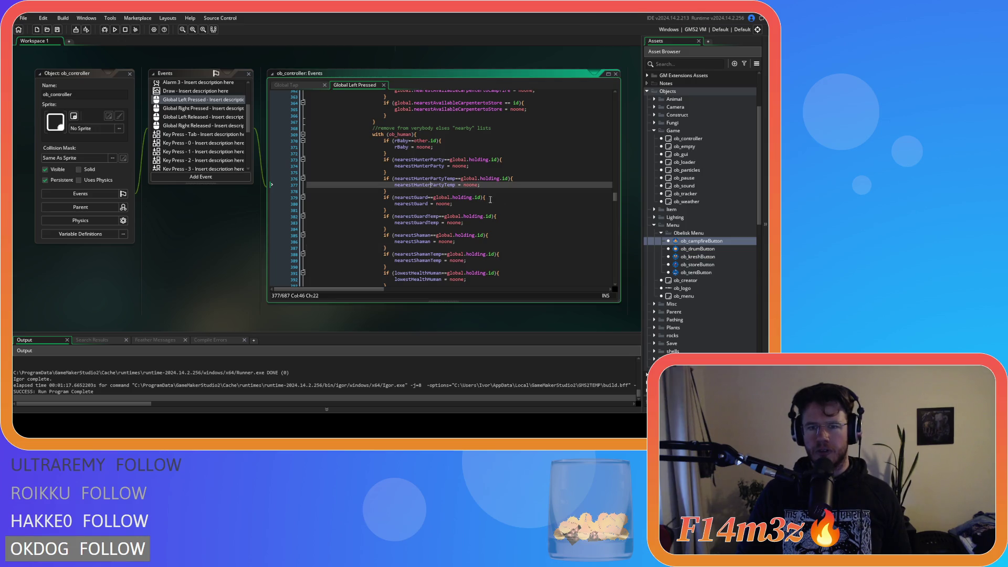
left_click_drag(615, 198, 613, 127)
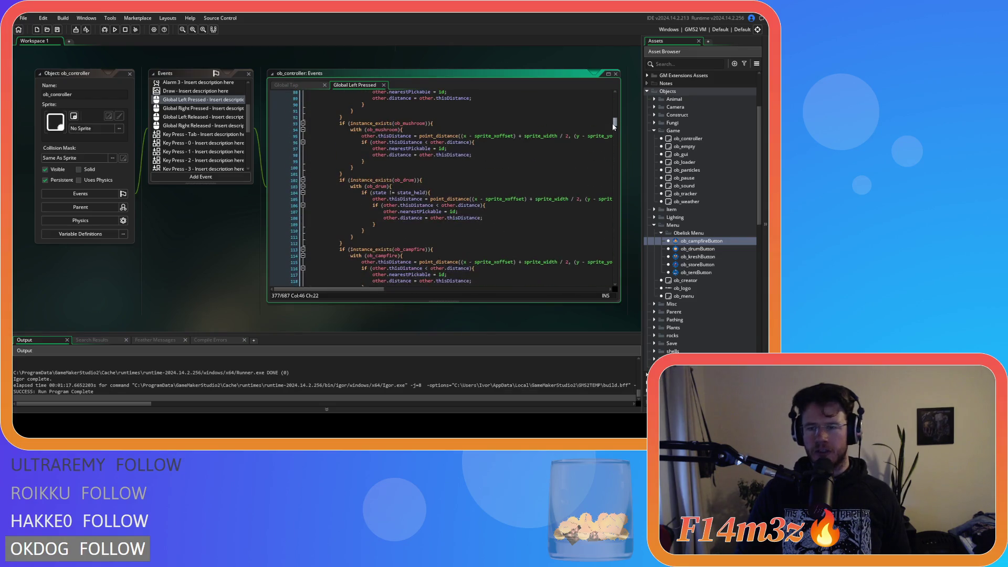
scroll(476, 205, "down", 20)
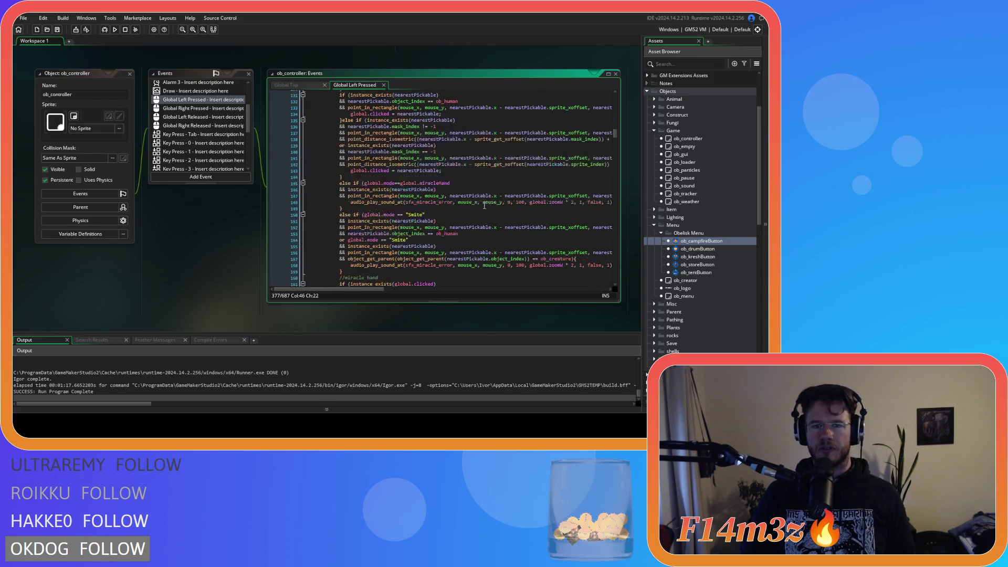
scroll(475, 205, "down", 15)
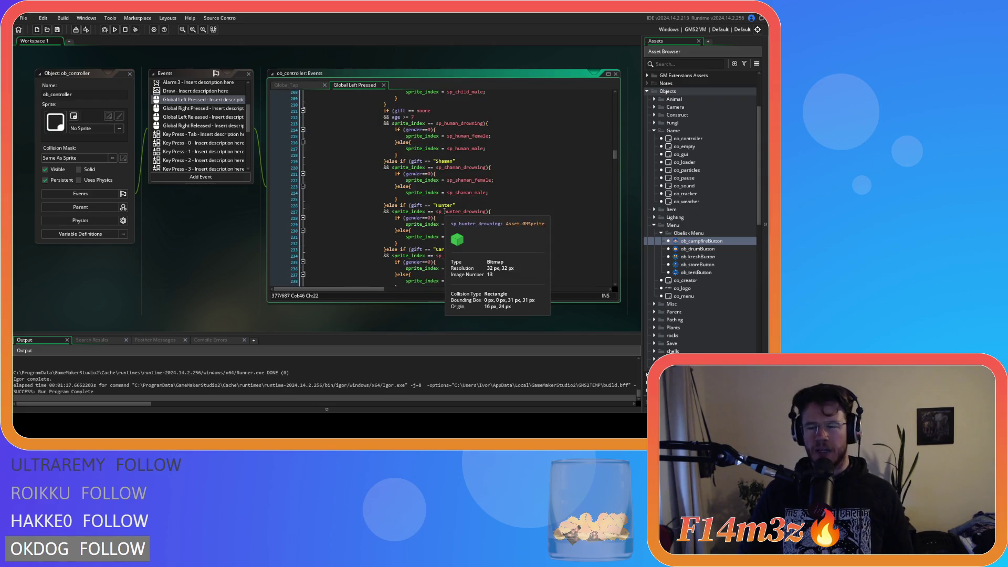
left_click(505, 194)
scroll(504, 194, "down", 11)
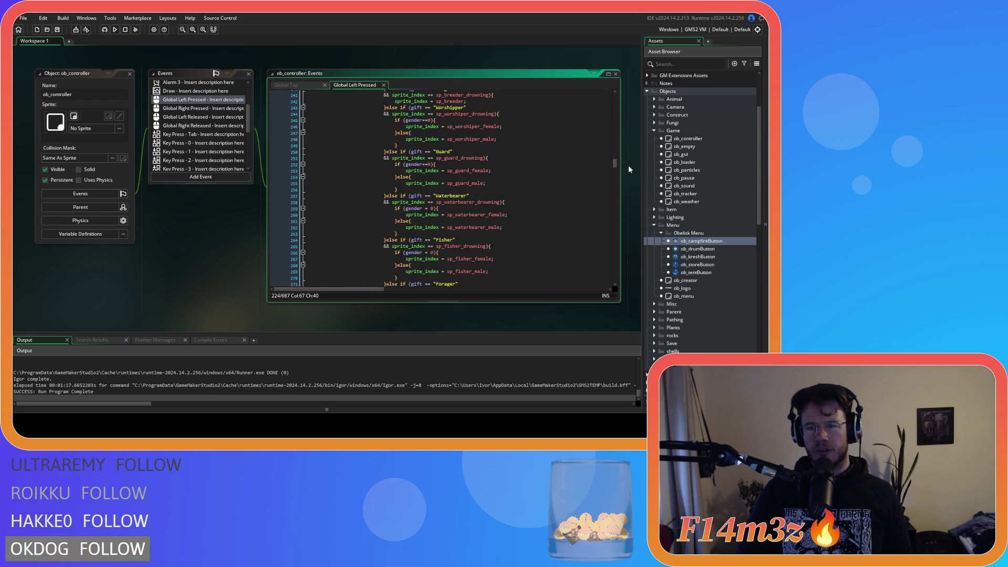
mouse_move(616, 167)
left_mouse_down()
mouse_move(607, 274)
mouse_move(597, 225)
mouse_move(615, 188)
mouse_move(613, 143)
left_mouse_up()
scroll(597, 226, "up", 3)
left_click(598, 197)
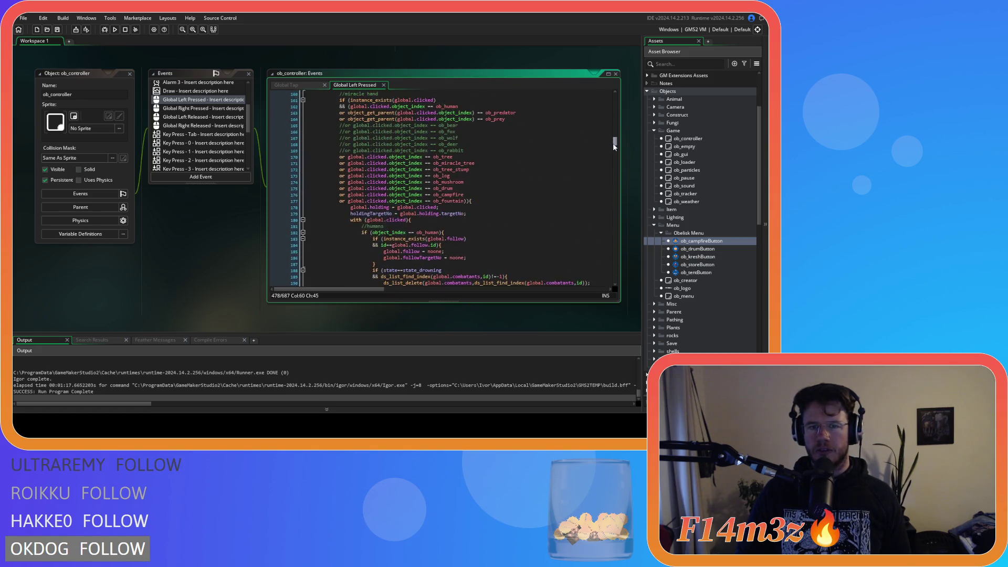
left_click(577, 187)
left_click(550, 214)
left_click(543, 201)
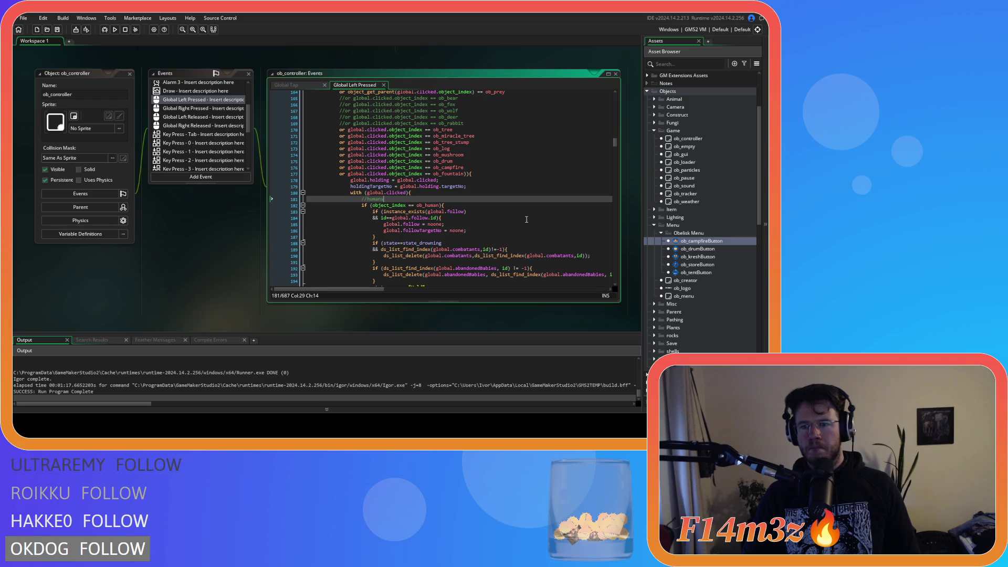
left_click(130, 73)
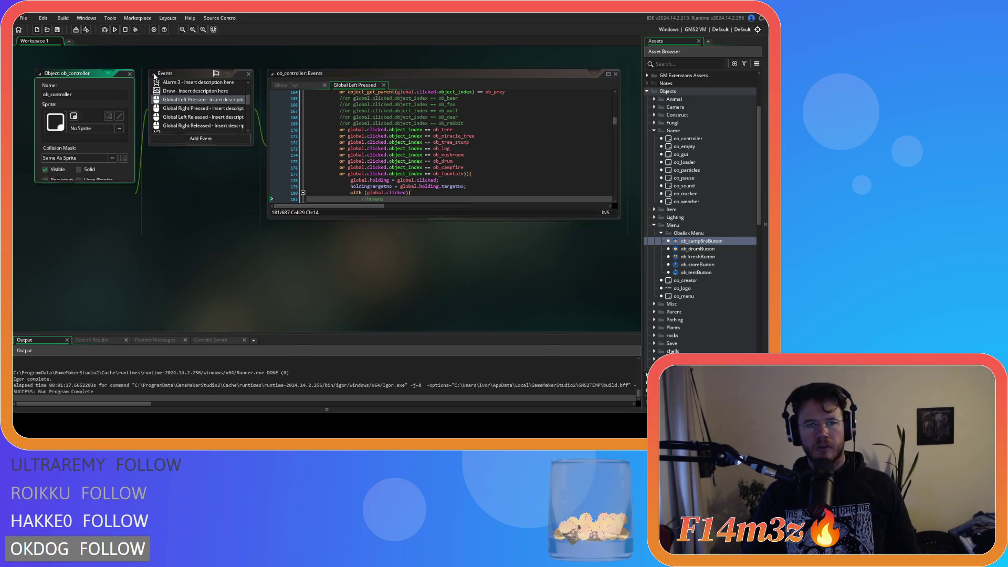
left_click(661, 233)
left_click(654, 225)
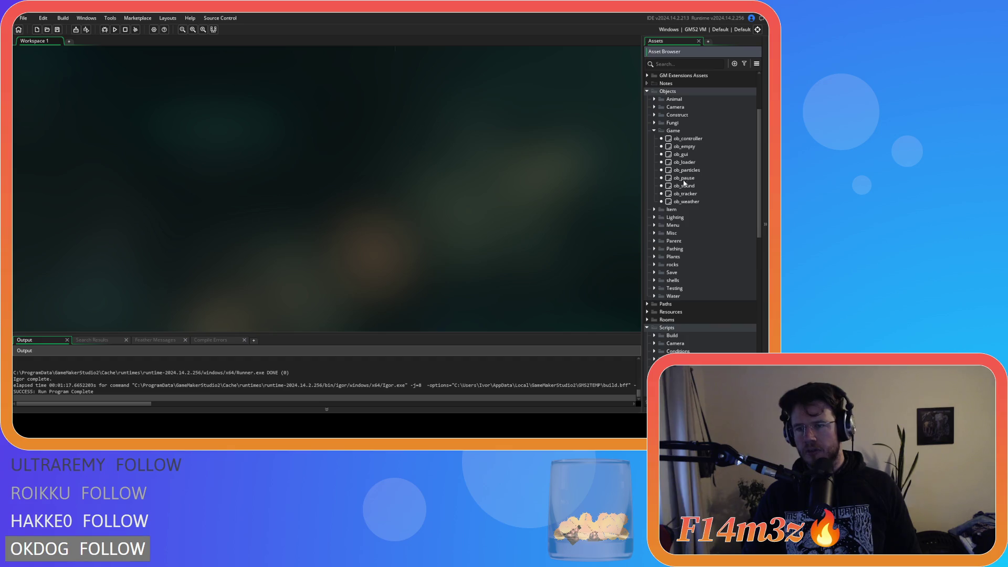
double_click(688, 138)
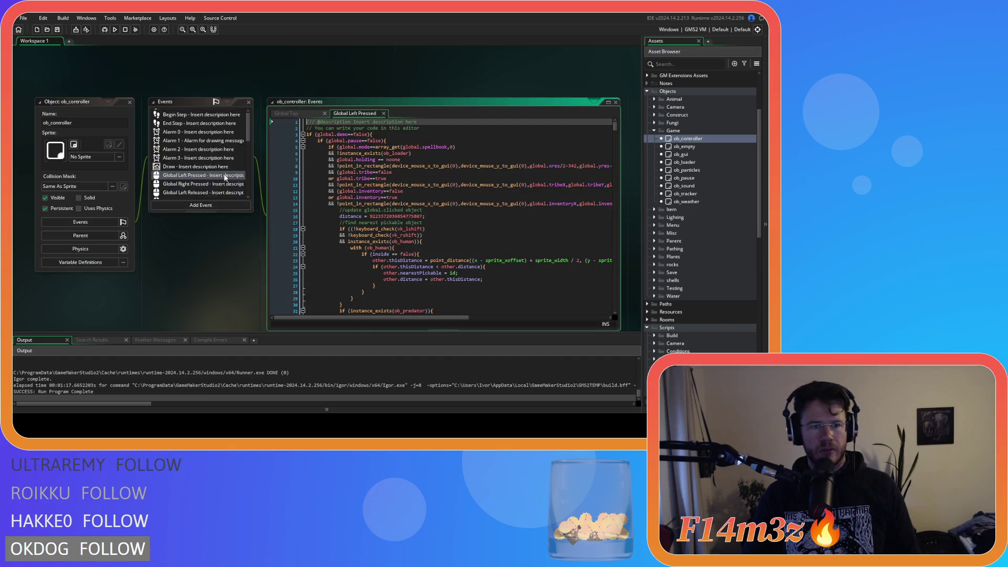
In Global Left Released, change the mode check to array_get(global.spellbook,0) and save.
scroll(202, 145, "down", 2)
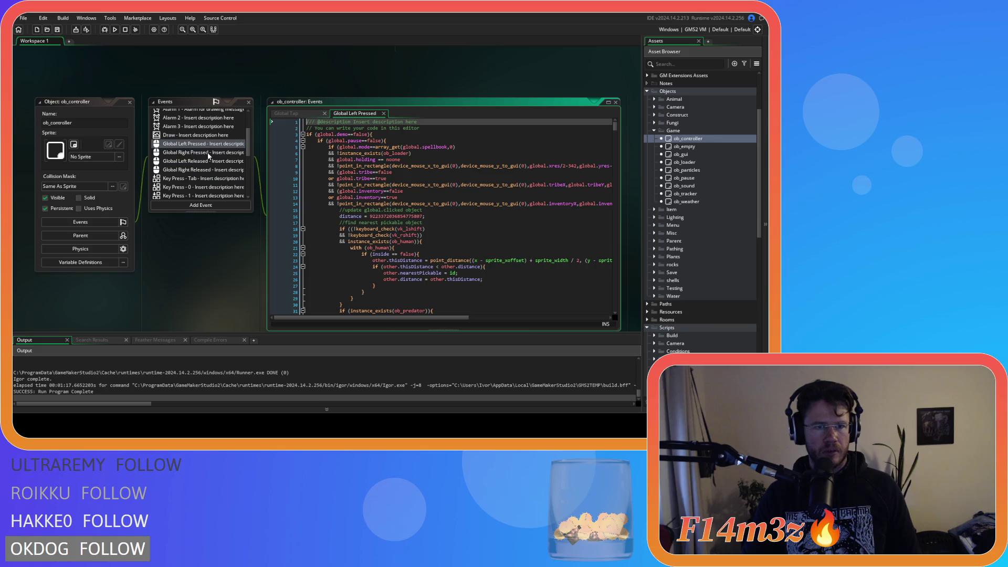
left_click(199, 162)
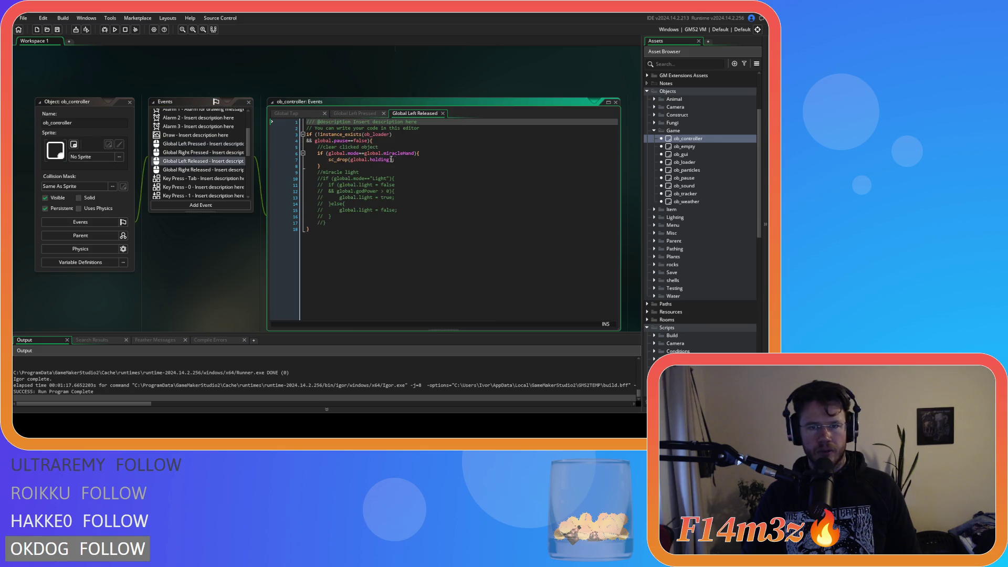
type(";")
left_click_drag(415, 154, 366, 153)
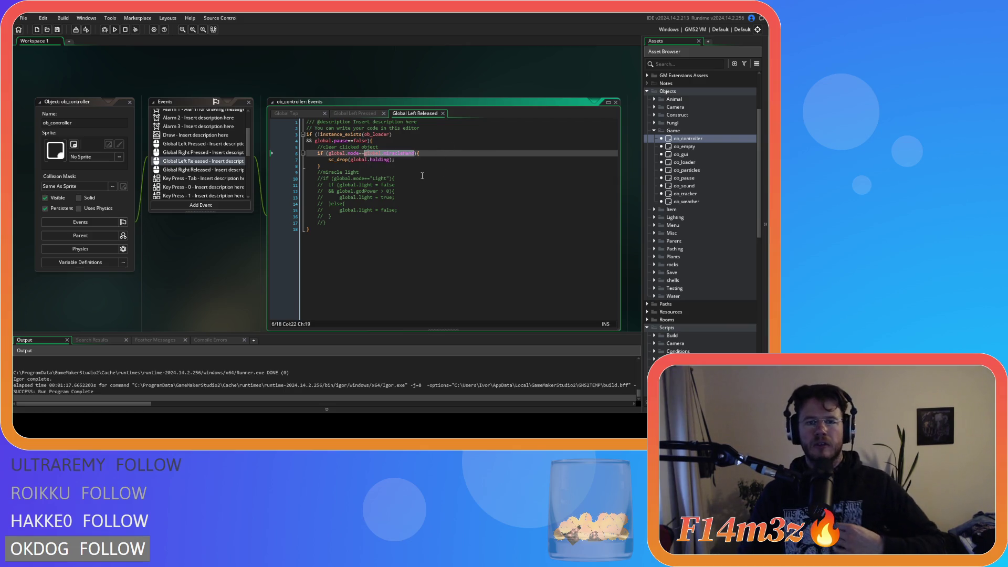
type("array_get")
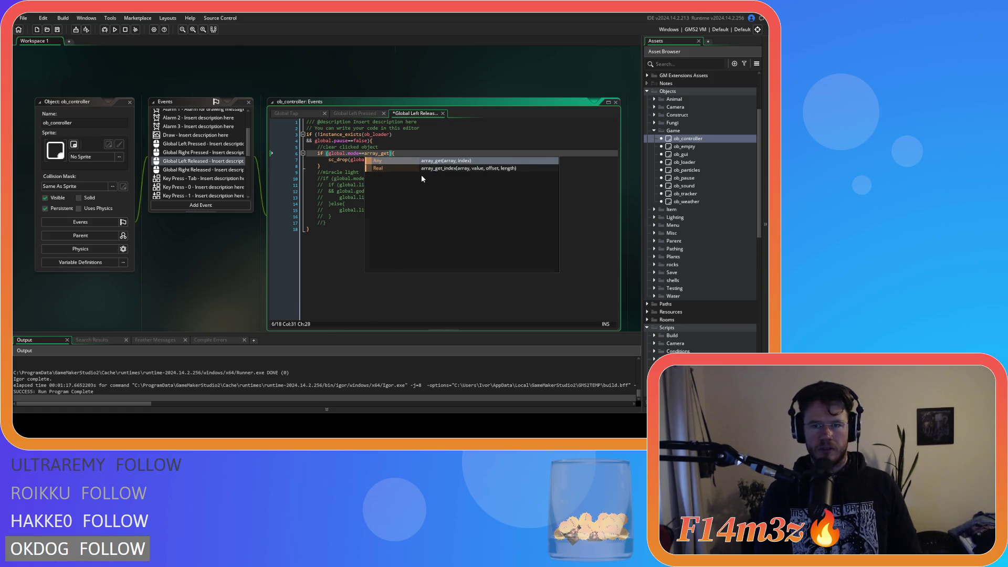
type("(")
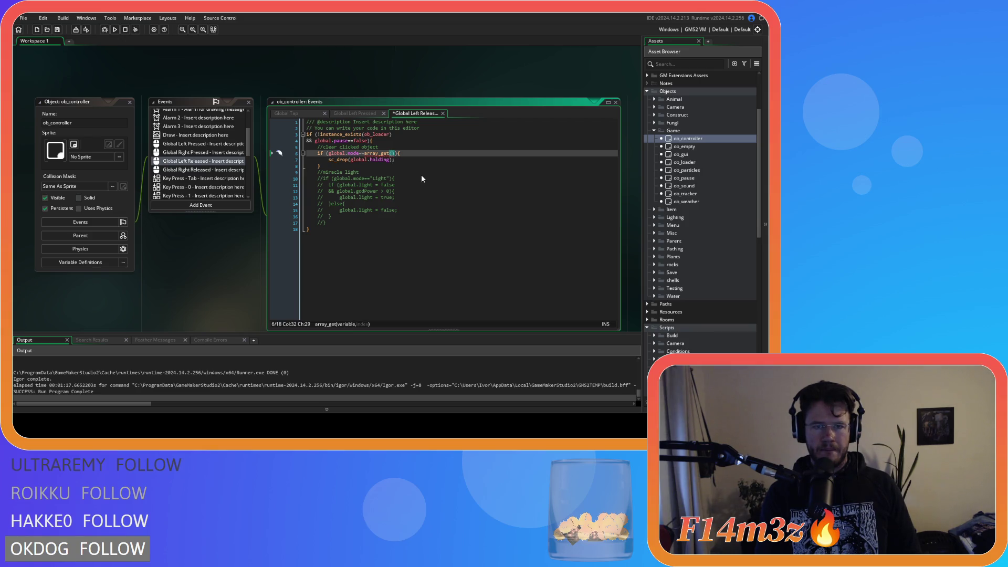
type("global.spell")
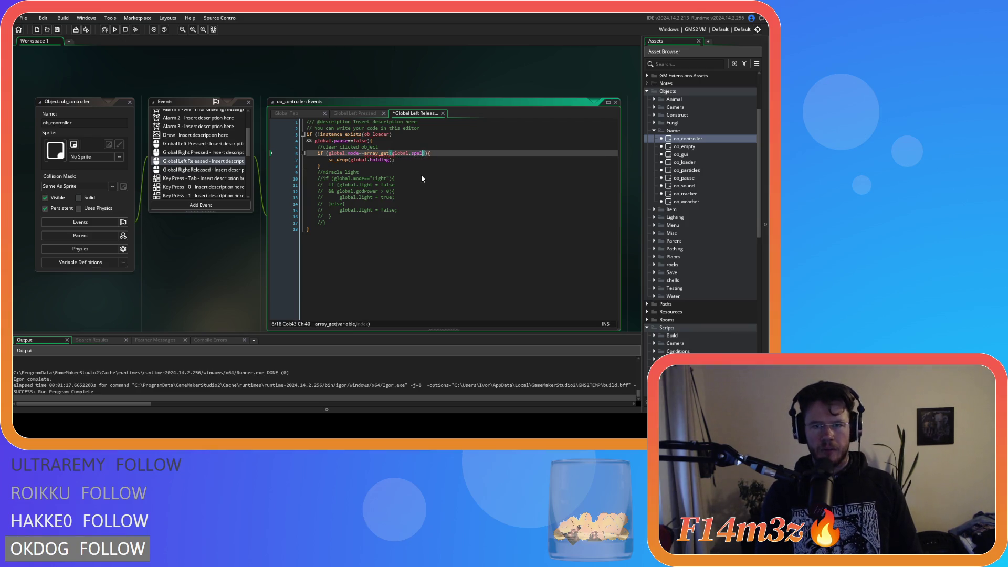
key("Return")
type(",0")
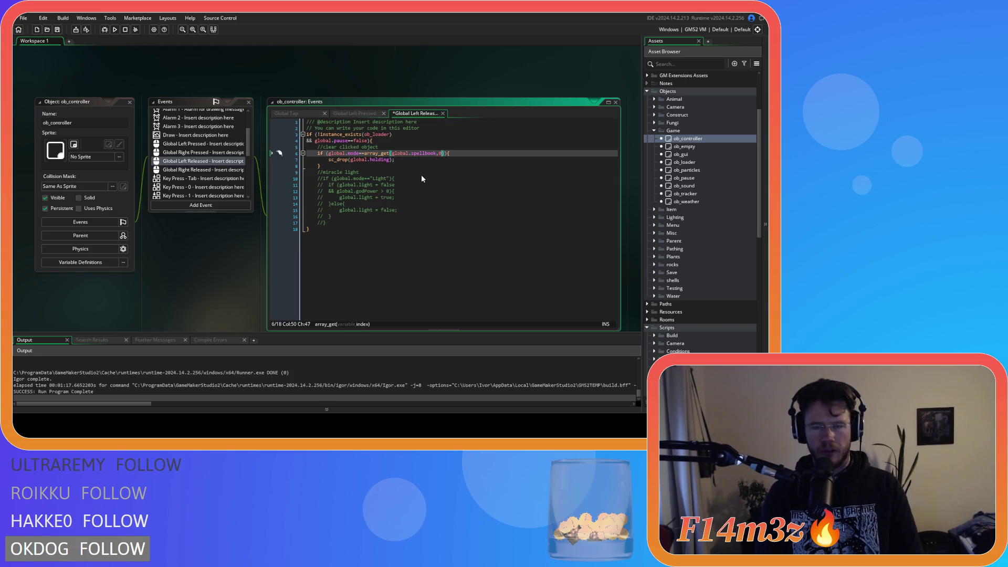
left_click(427, 172)
key("ctrl+s")
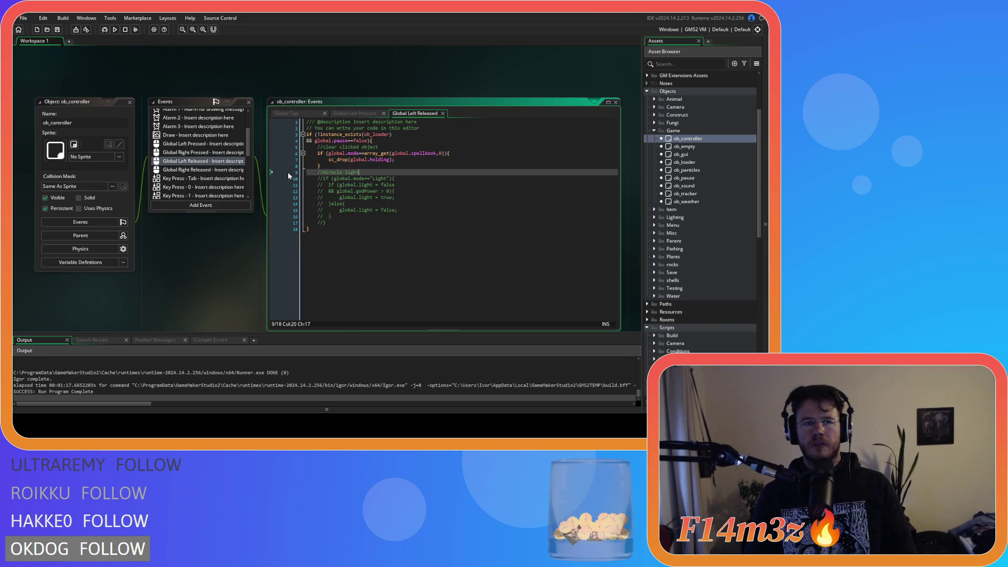
Build and run the game with F5.
left_click_drag(248, 157, 249, 195)
scroll(245, 195, "up", 10)
key("F5")
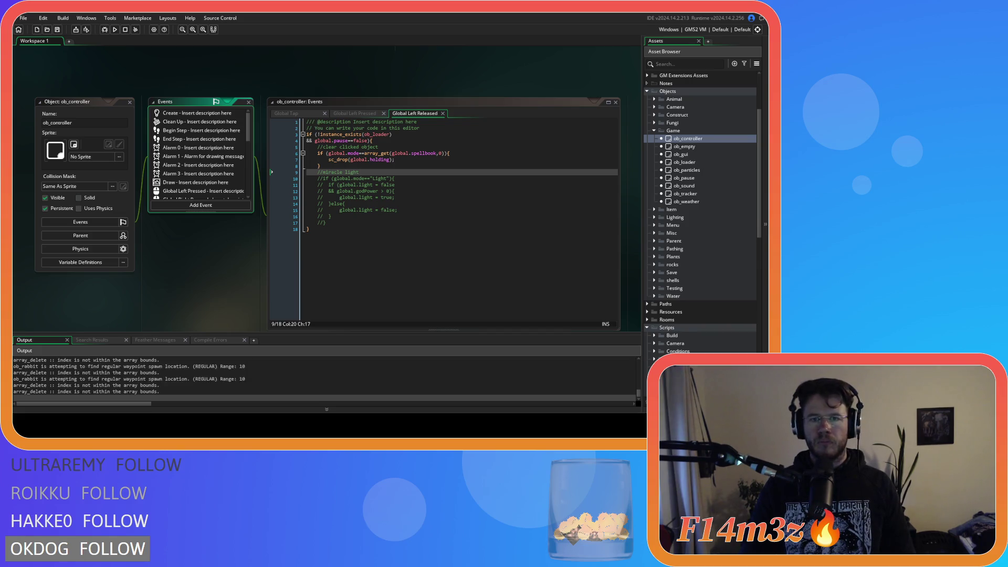
Once the build finishes and Entheogen launches, switch over to the running game.
key("alt+Tab")
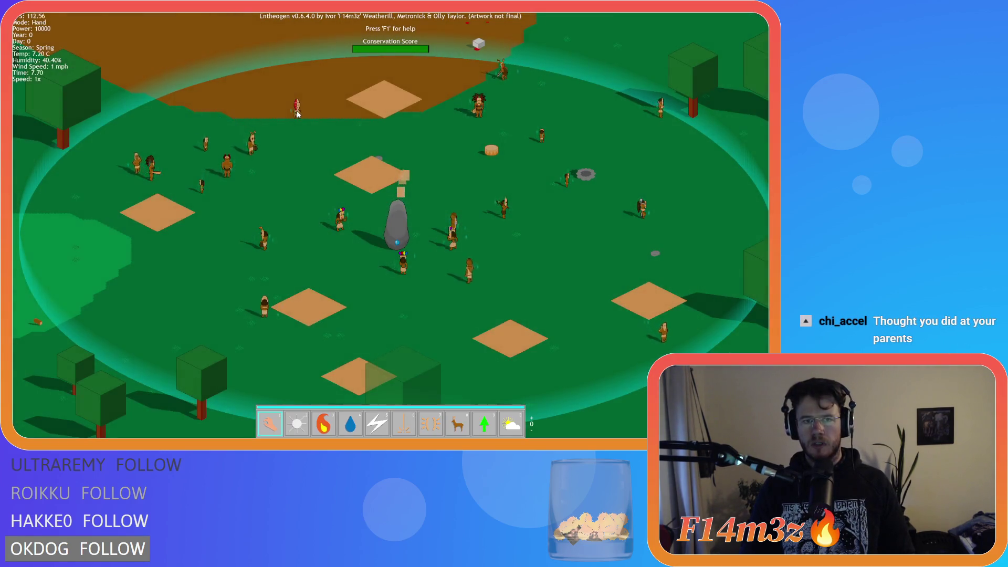
Pan the camera around the village with the arrow keys.
key("Down")
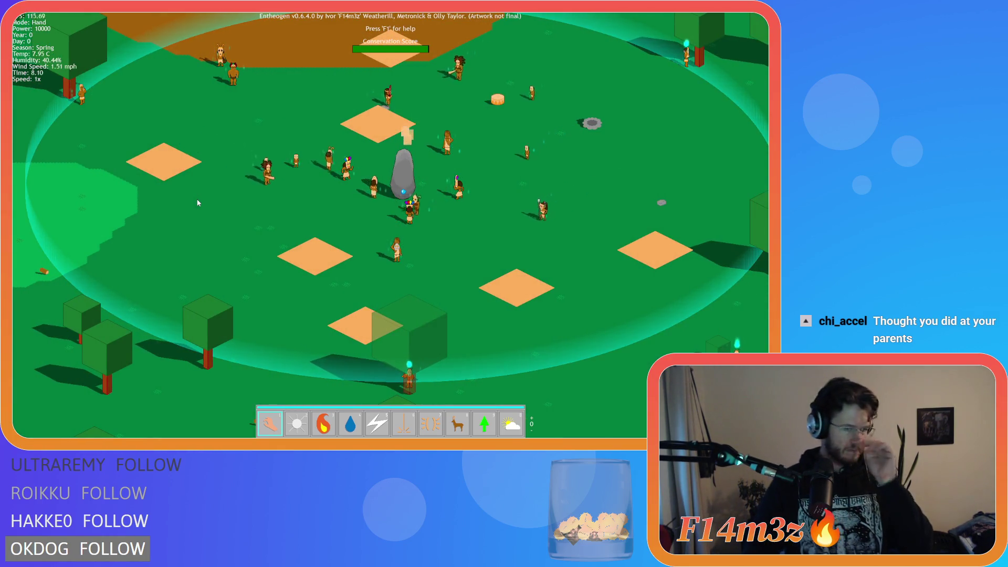
key("Up")
key("Right")
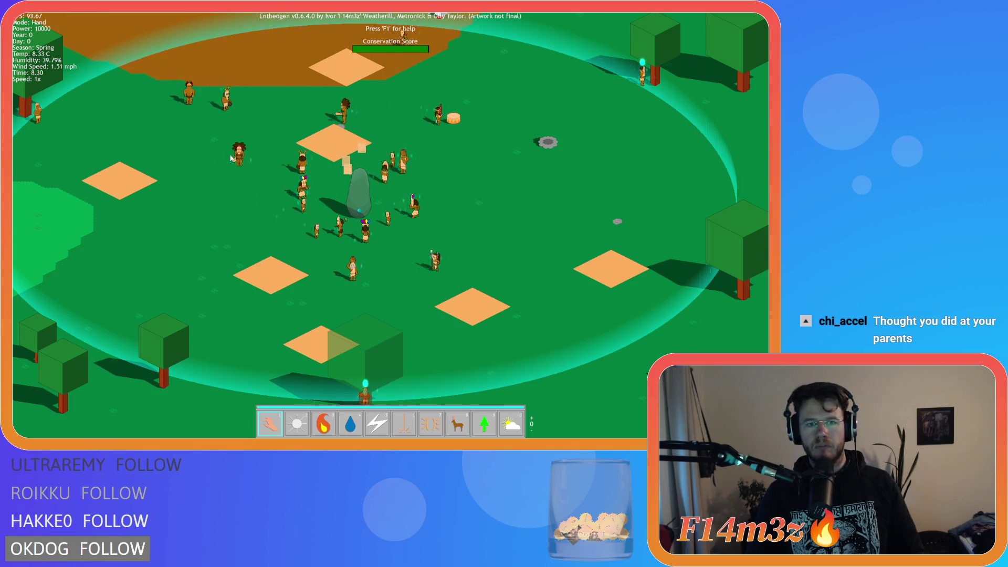
key("Up")
key("Right")
key("Down")
key("Right")
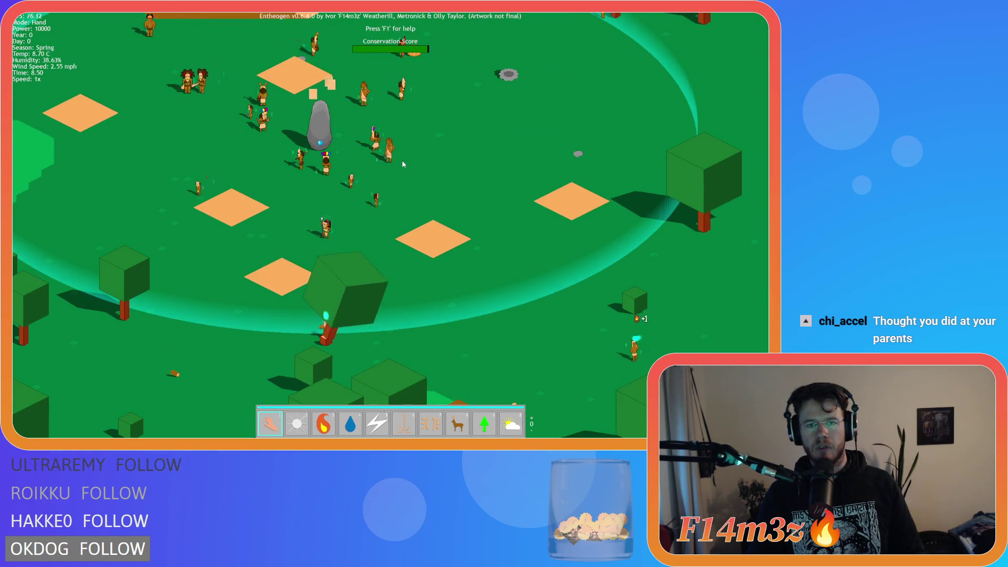
key("Up")
key("Right")
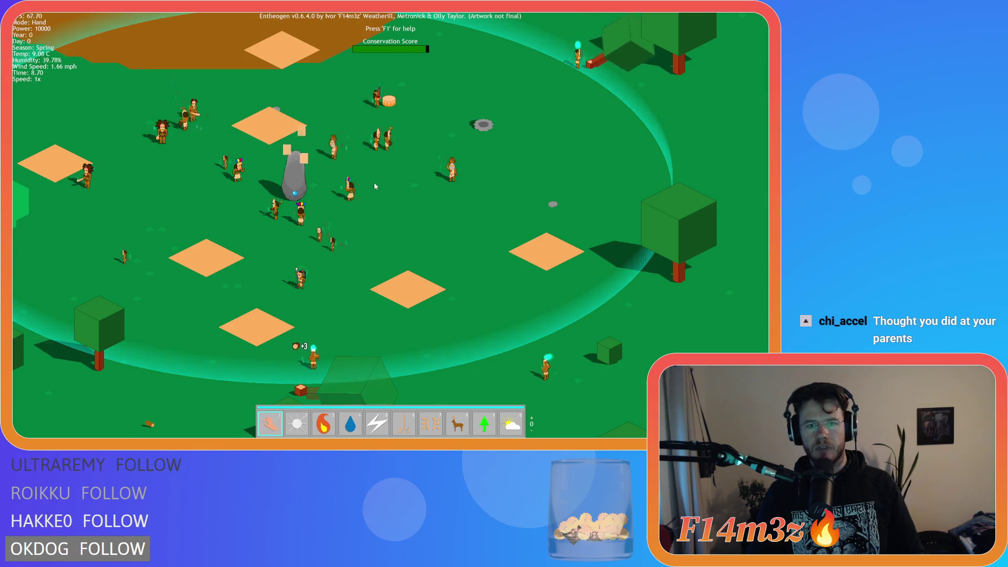
key("Up")
key("Right")
key("Left")
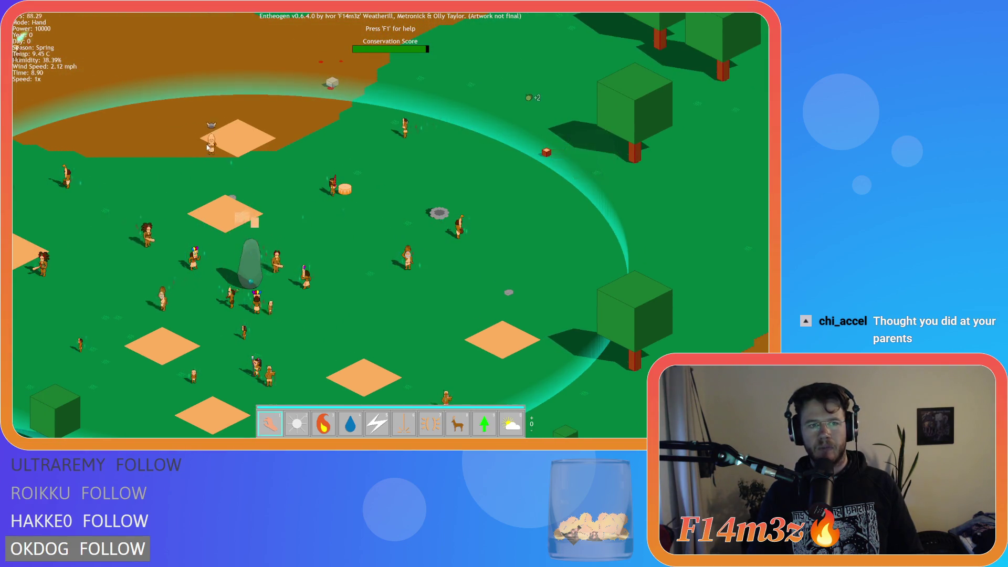
key("Left")
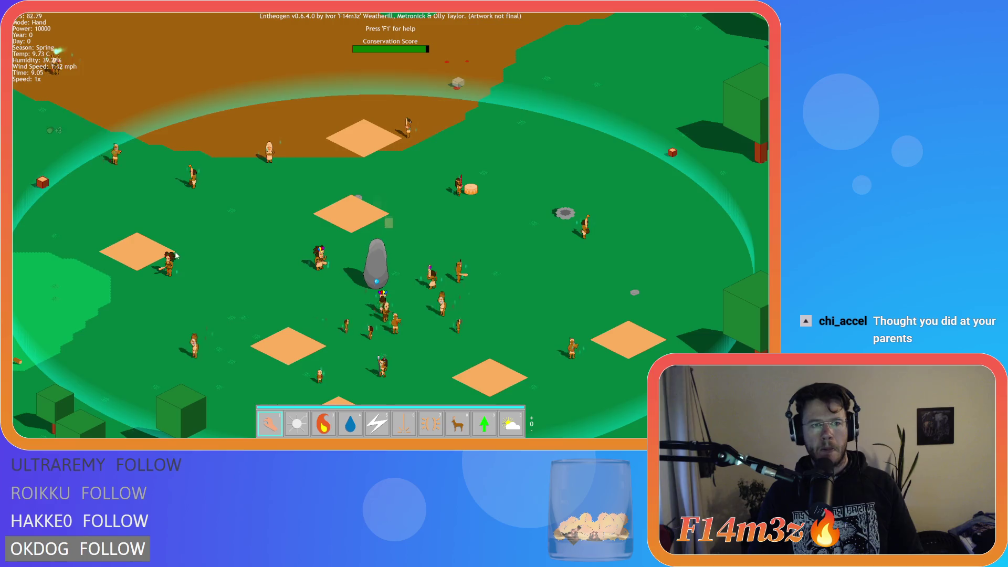
Carry a club-carrying villager over beside the standing stone.
left_click_drag(174, 259, 117, 206)
left_click_drag(144, 173, 347, 271)
key("Down")
key("Right")
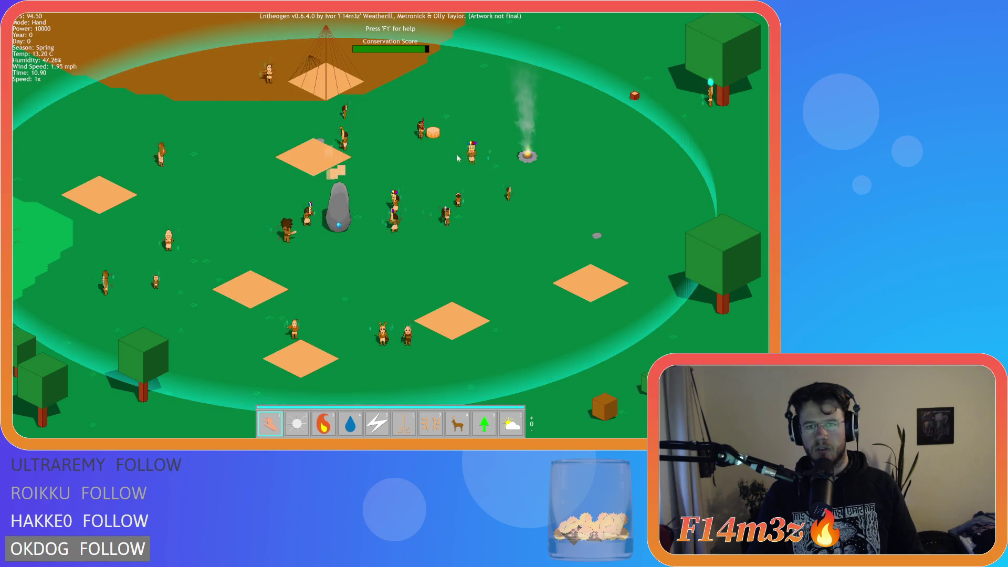
Pan over the forest and the large lake, then jump the camera back to the village.
key("d")
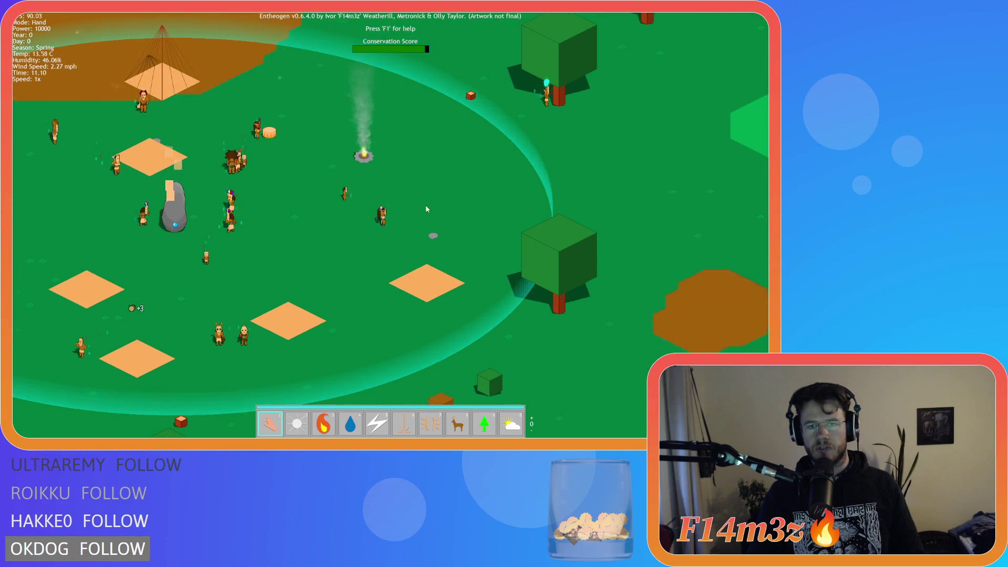
key("w")
key("a")
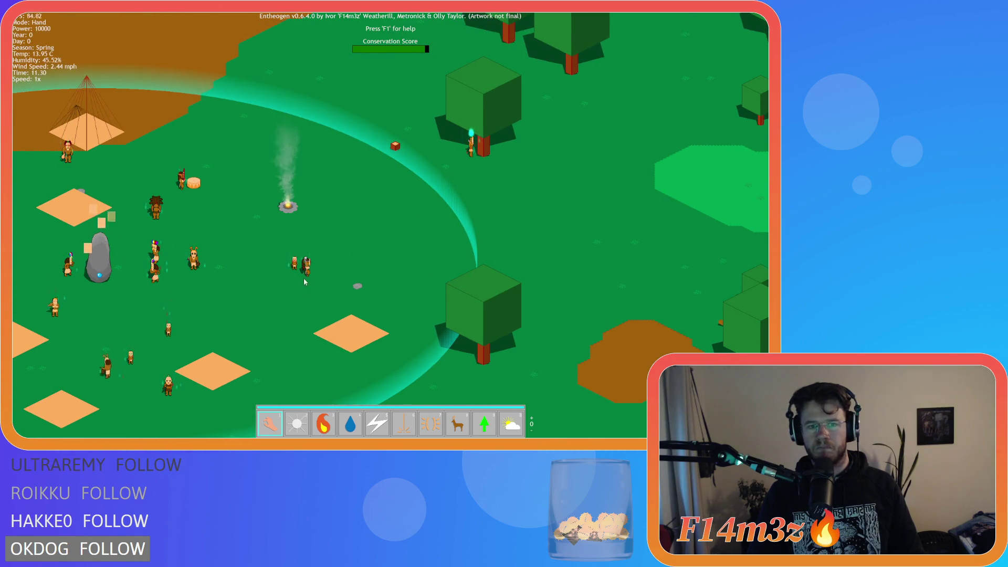
scroll(501, 264, "down", 10)
scroll(501, 264, "up", 10)
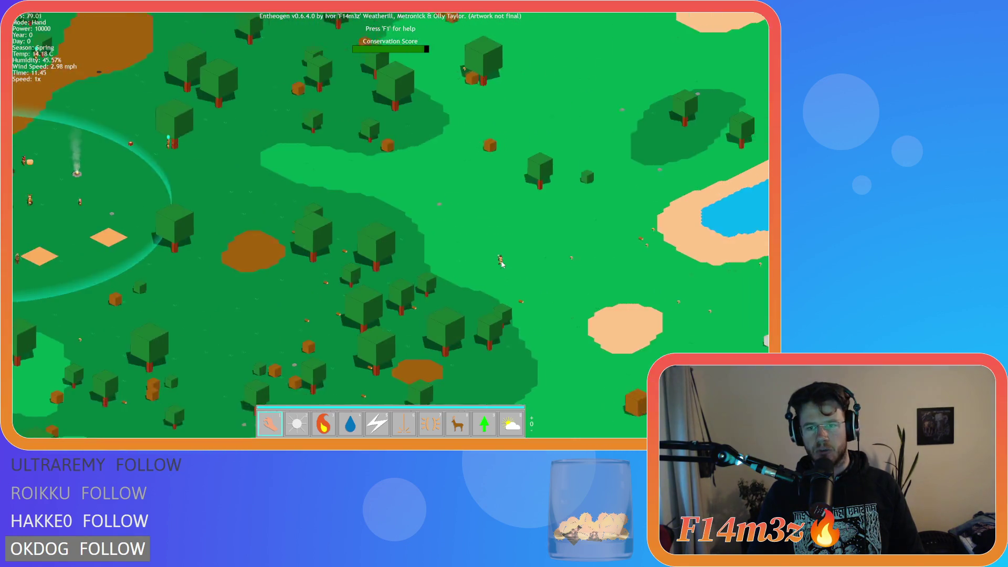
key("d")
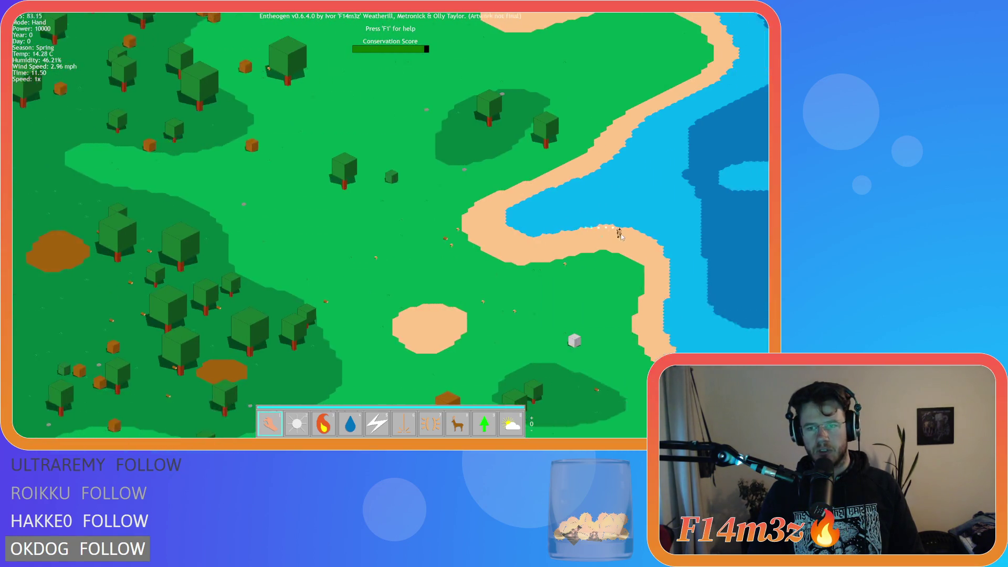
key("space")
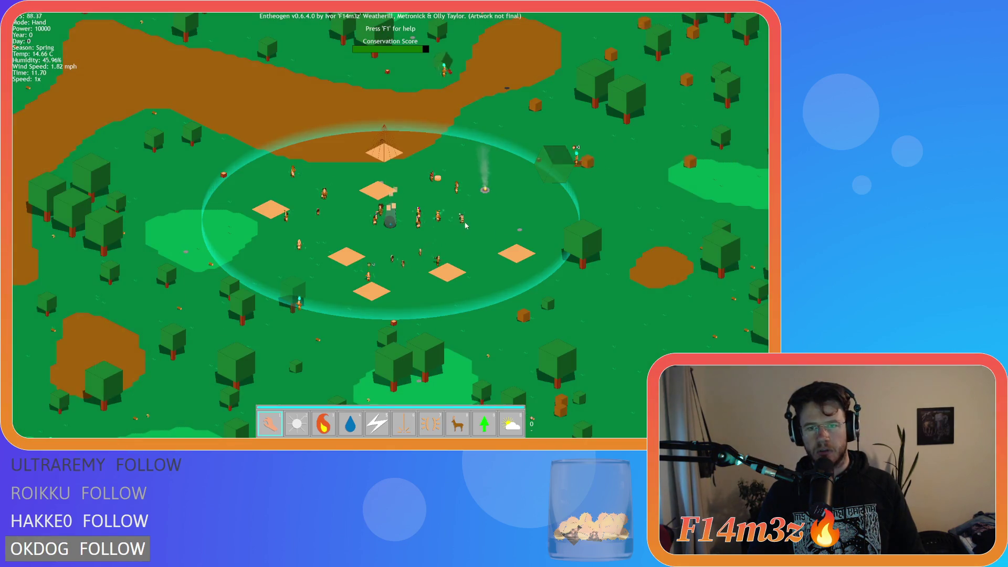
scroll(508, 221, "down", 5)
scroll(510, 236, "up", 5)
scroll(507, 239, "up", 5)
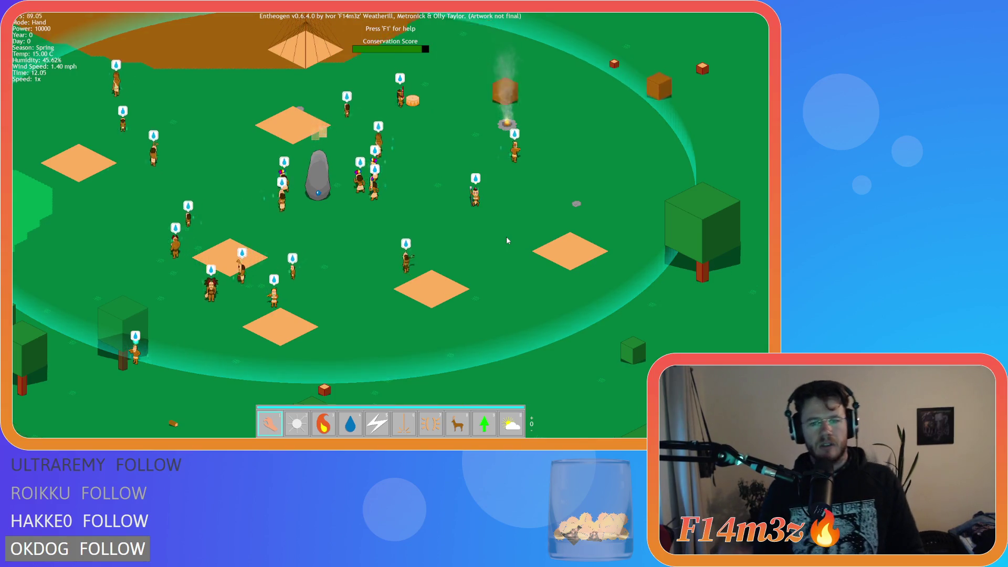
key("w")
key("a")
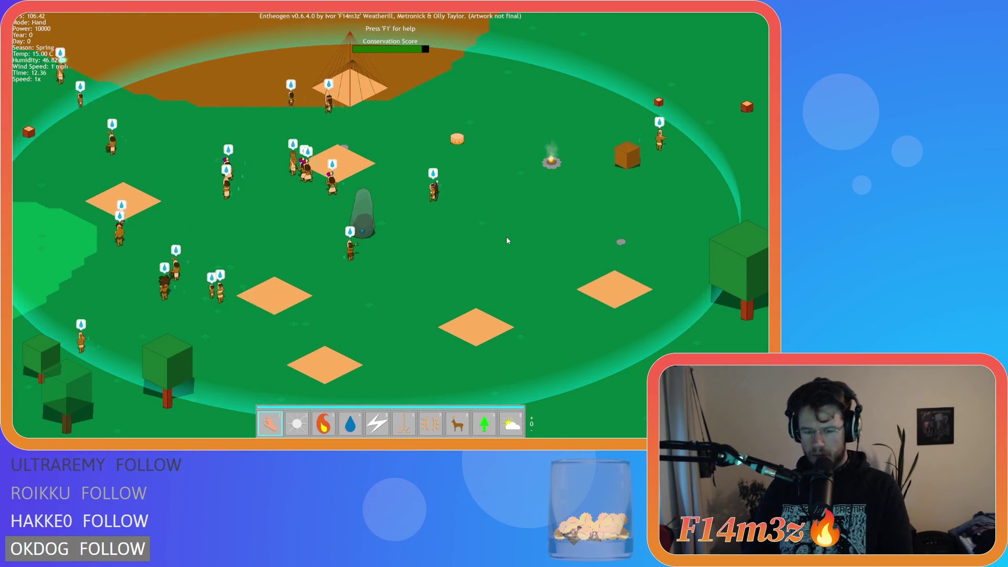
Show the second miracle page, switch to Fountain mode with key 4, and pan around the village.
key("Tab")
key("4")
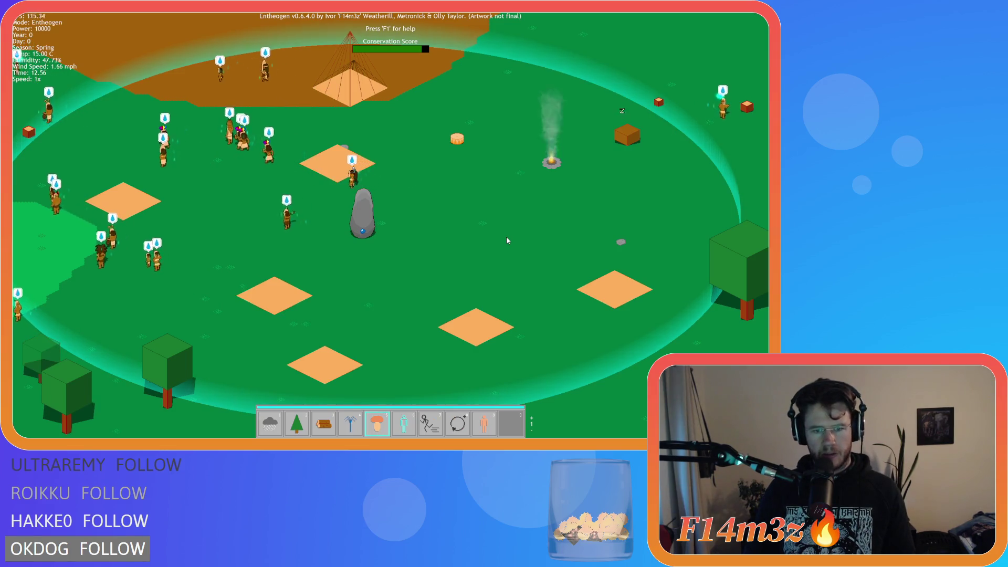
key("w")
key("d")
key("s")
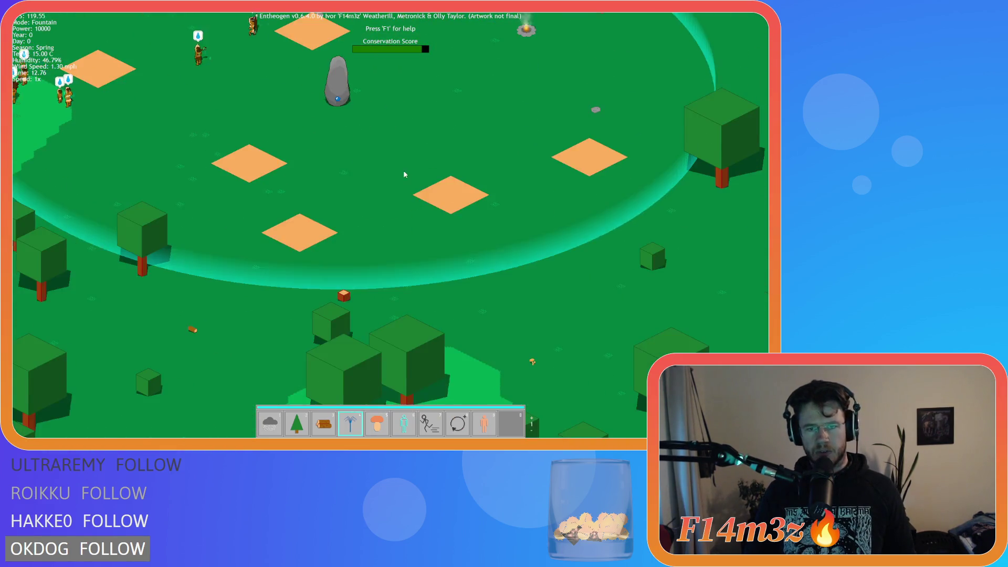
key("w")
key("d")
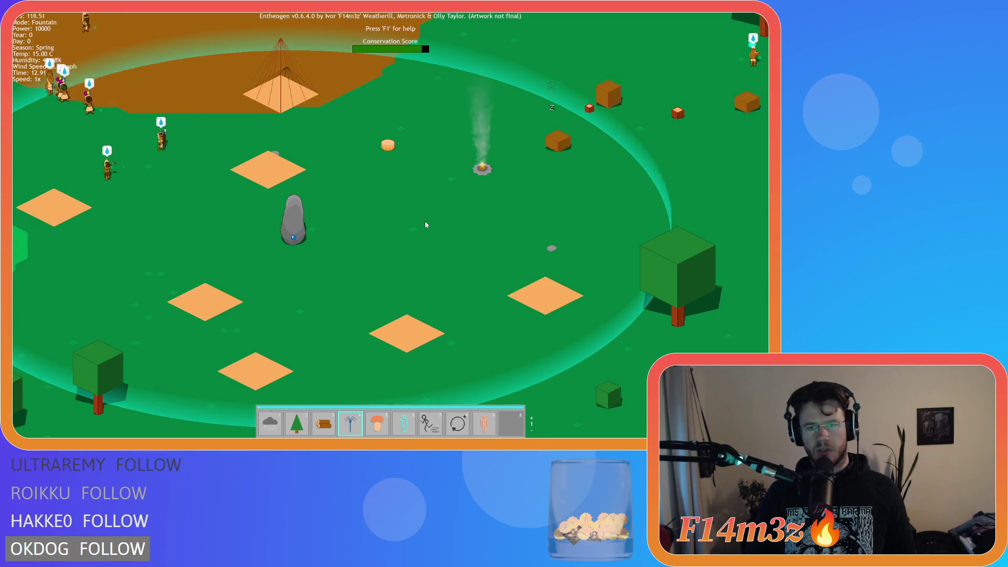
key("s")
key("a")
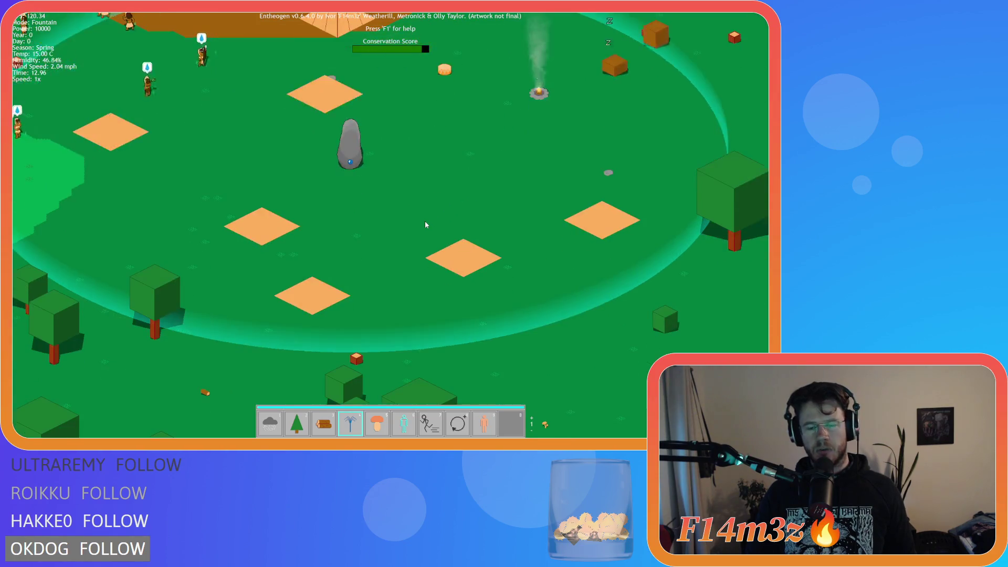
key("w")
key("d")
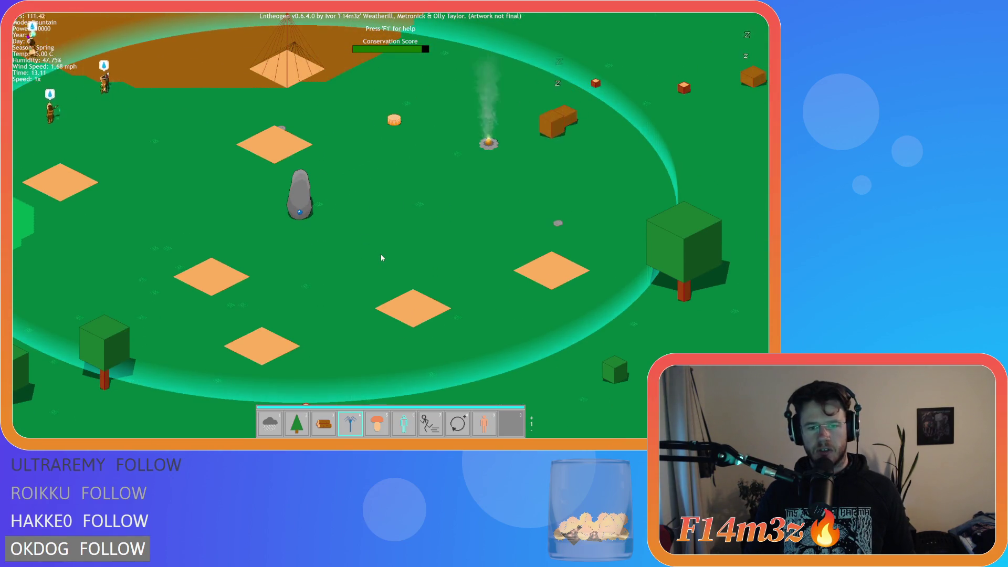
key("a")
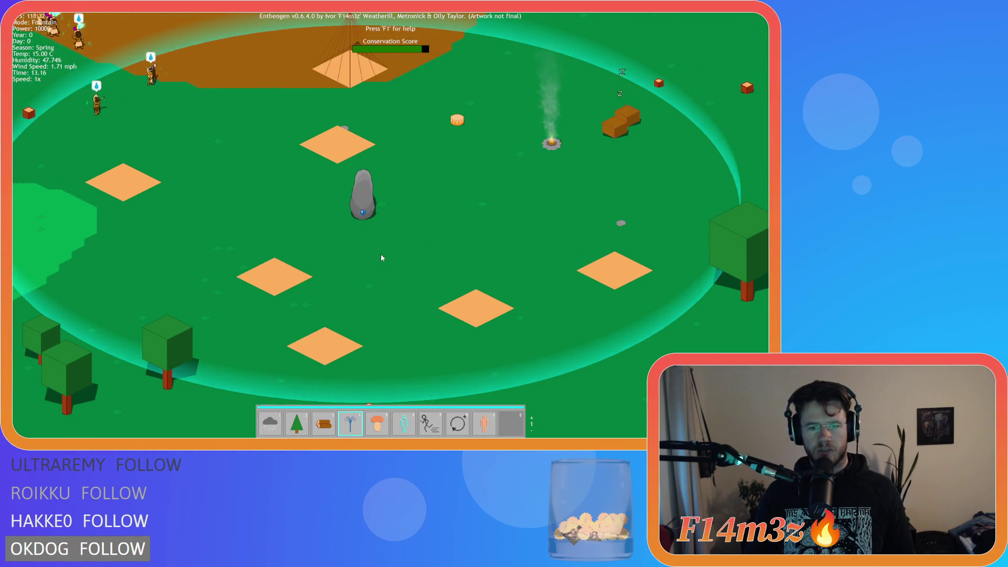
key("w")
key("d")
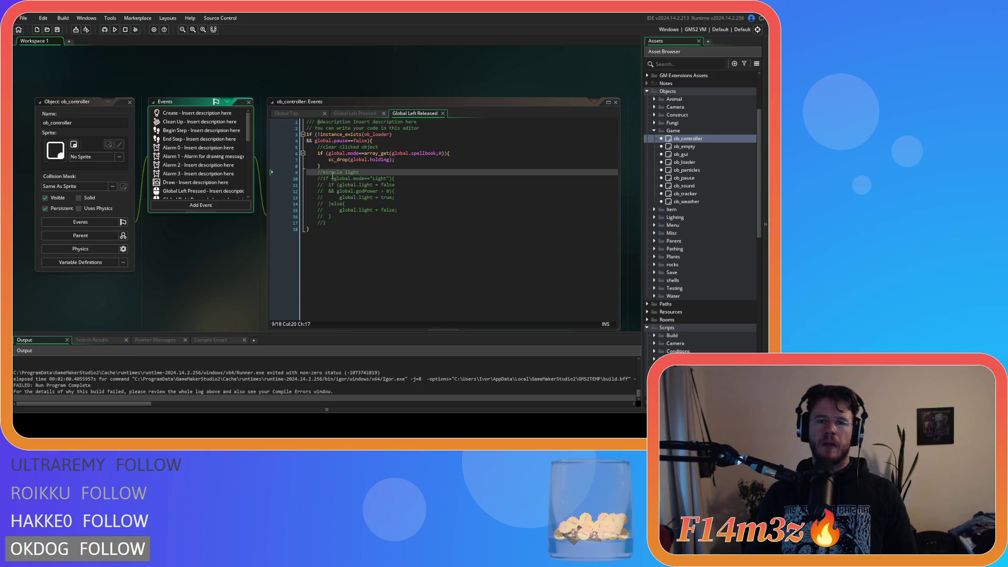
Scroll the Asset Browser down to Scripts > Miracles and open sc_miracleFountain.
scroll(685, 210, "down", 10)
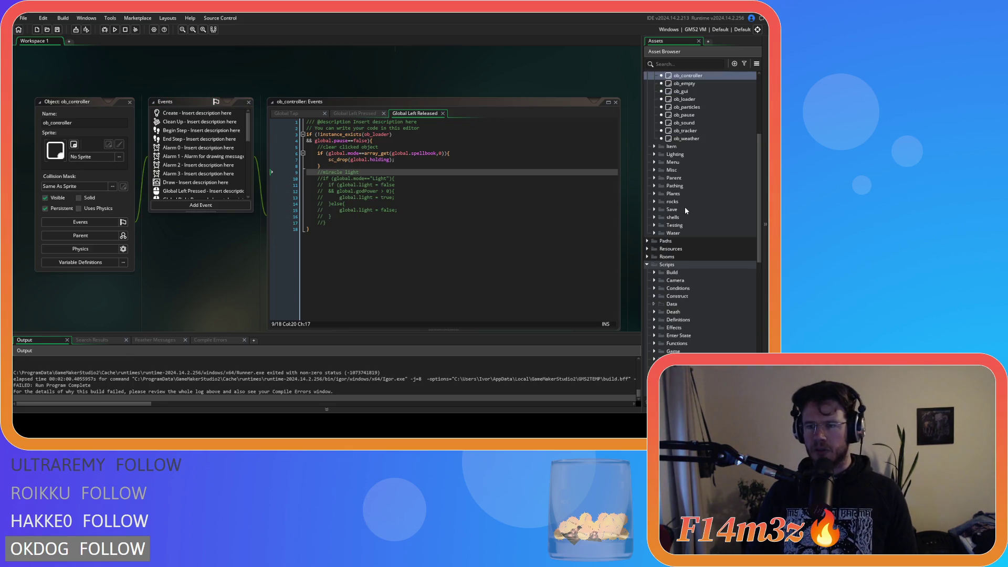
scroll(684, 218, "down", 3)
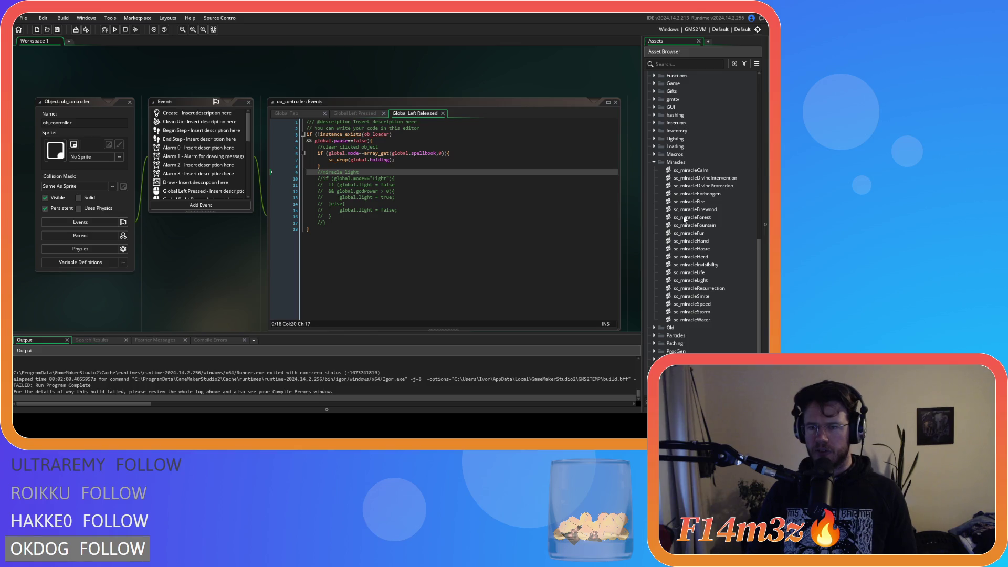
double_click(686, 225)
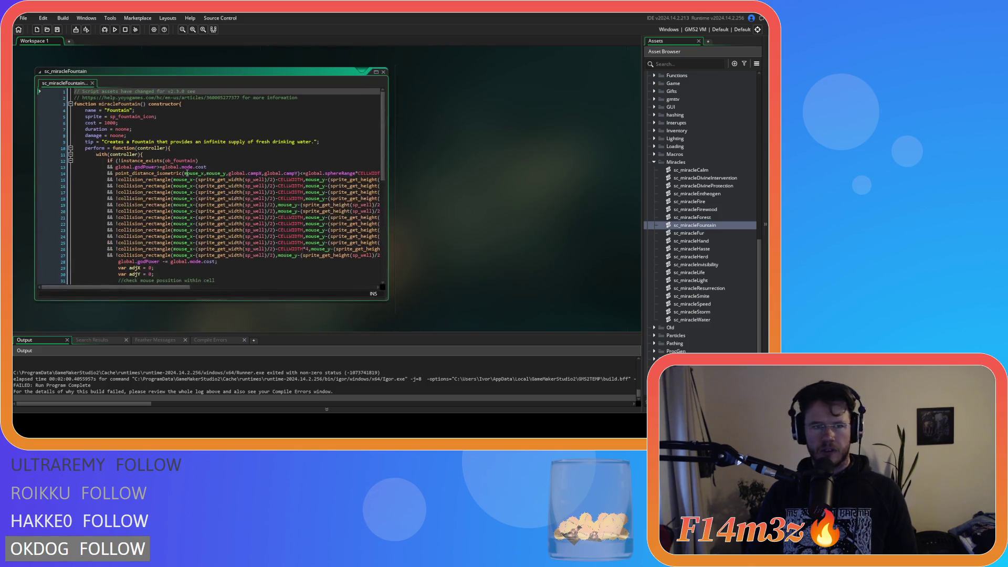
Replace "Hand" on line 51 with array_get(global.spellbook,0) and save the script.
scroll(244, 172, "down", 10)
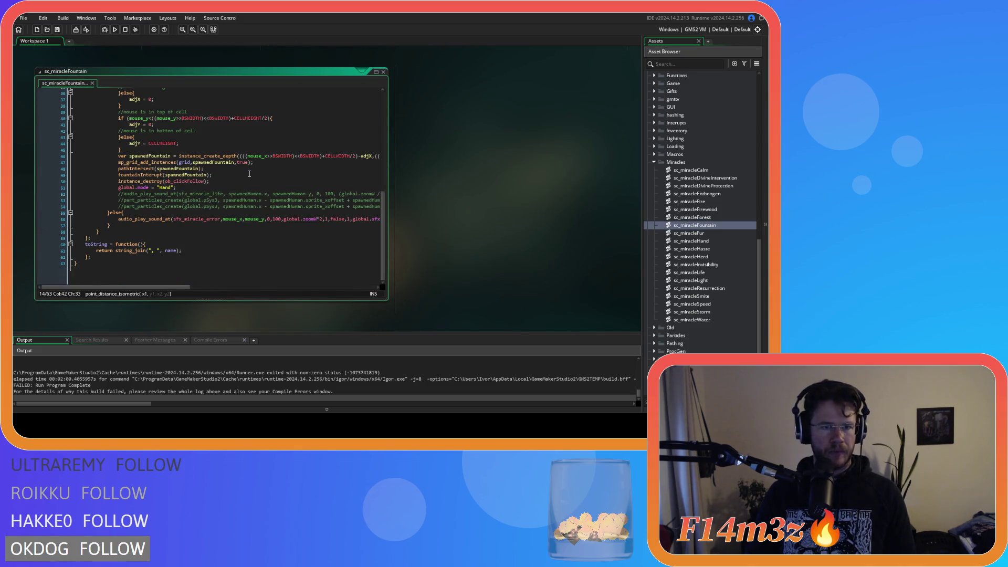
scroll(157, 187, "up", 1)
double_click(173, 194)
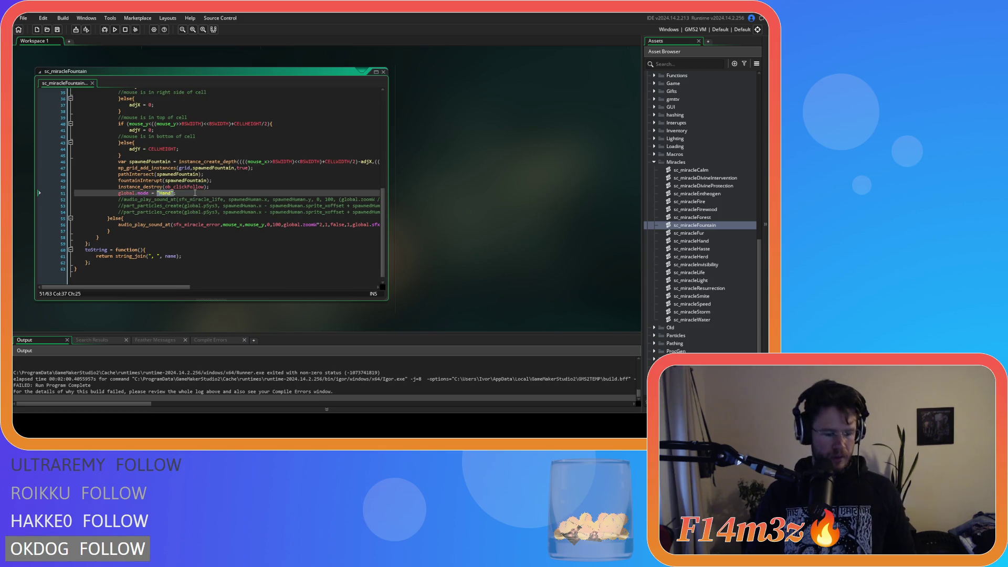
type("array_get")
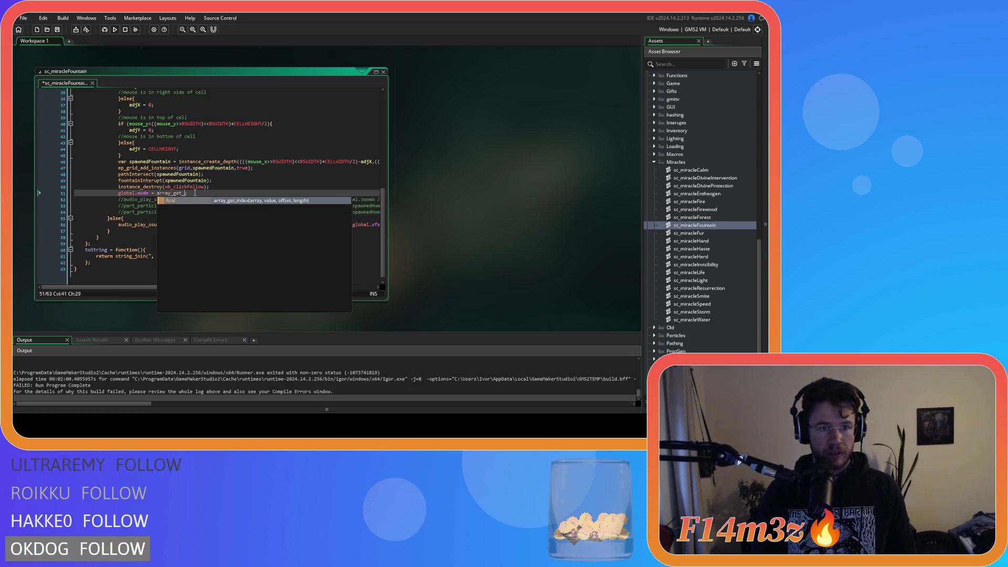
type("(glob")
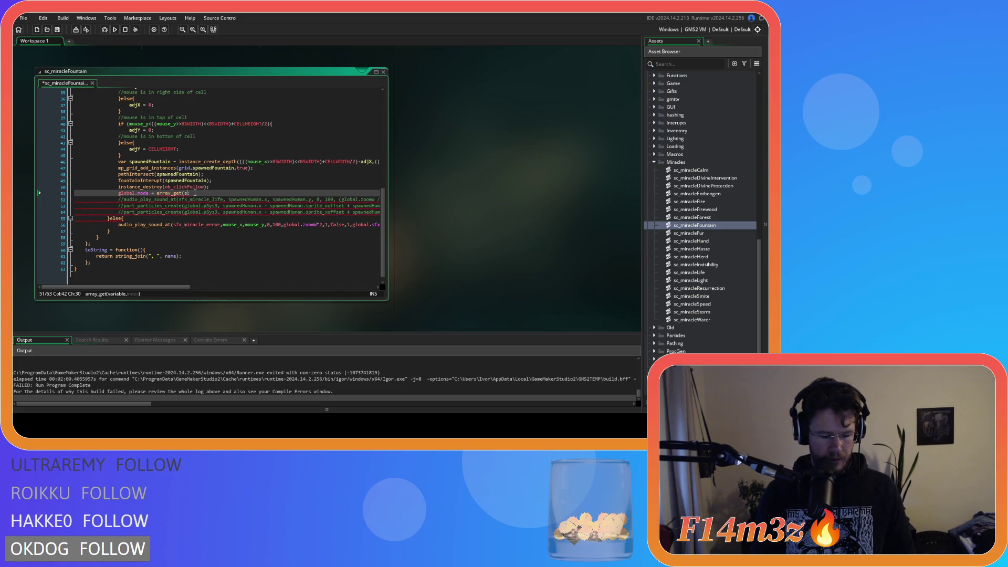
type("al.spellbook,")
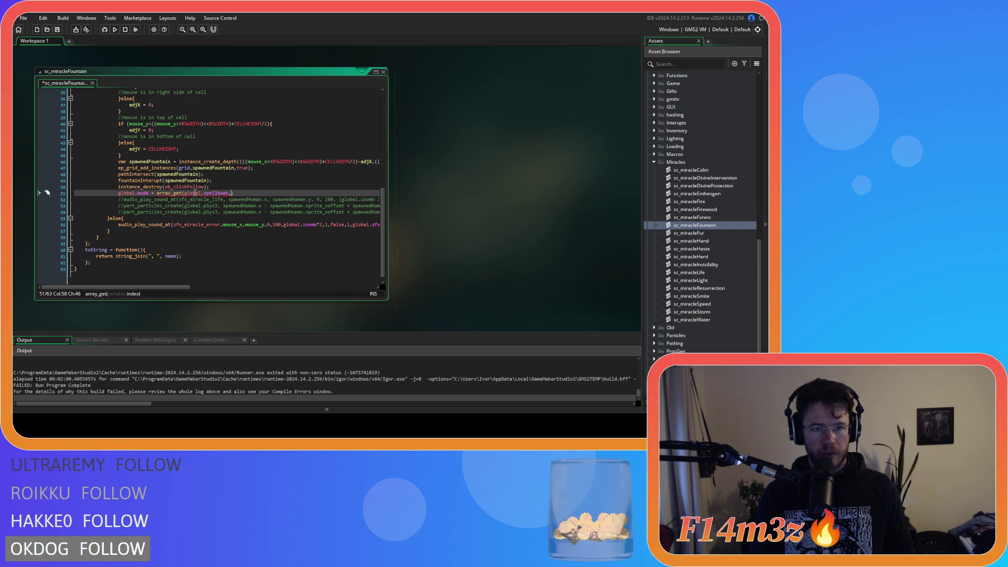
type("0)")
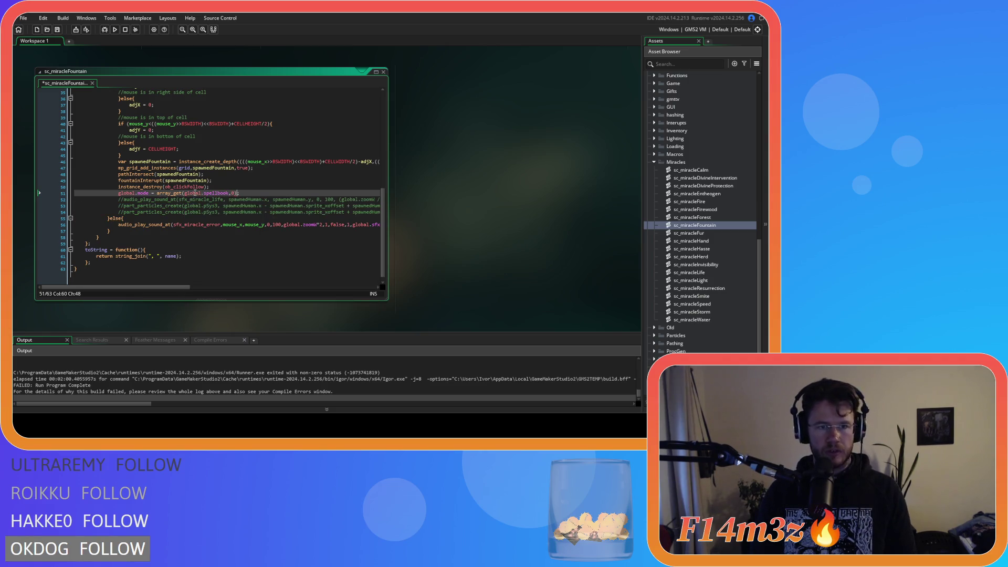
key("ctrl+d")
key("ctrl+s")
key("ctrl+z")
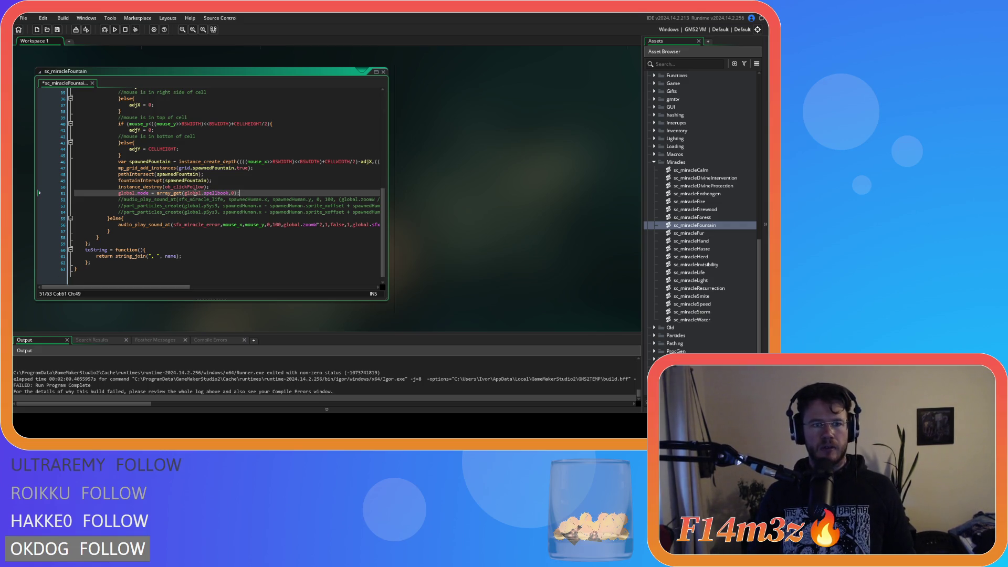
left_click(276, 224)
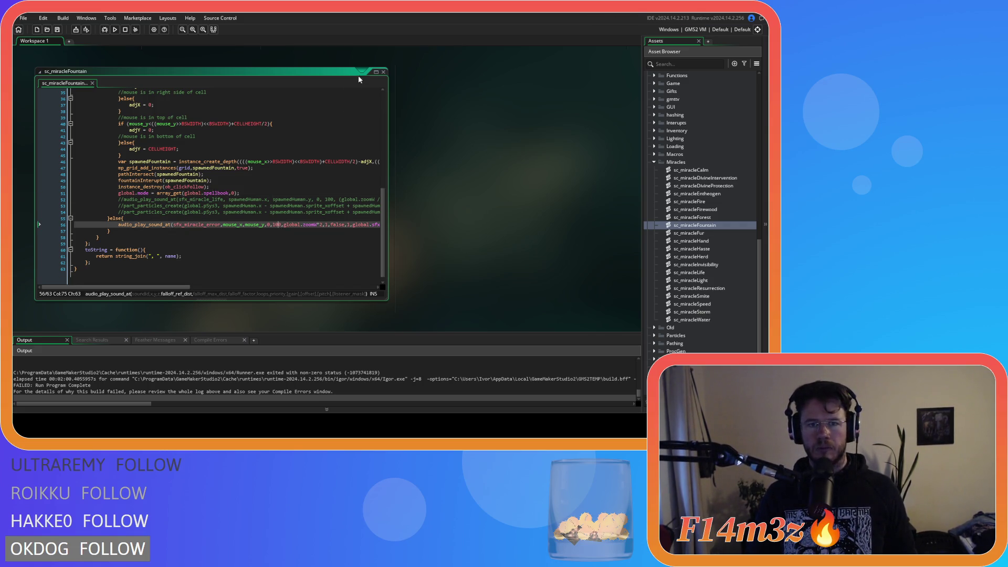
Close the sc_miracleFountain editor and collapse the Scripts and Game objects folders.
left_click(385, 73)
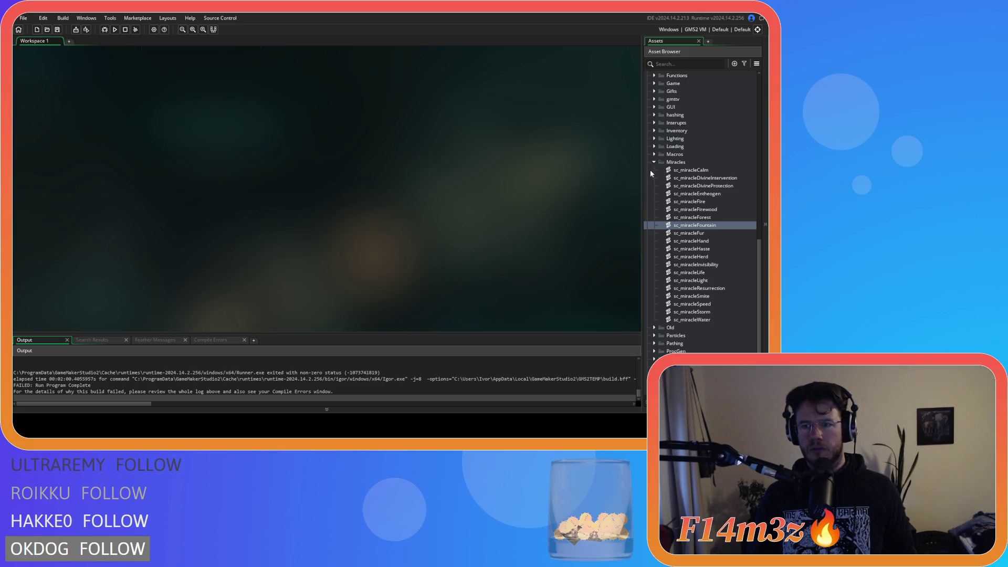
scroll(655, 164, "up", 3)
left_click(647, 92)
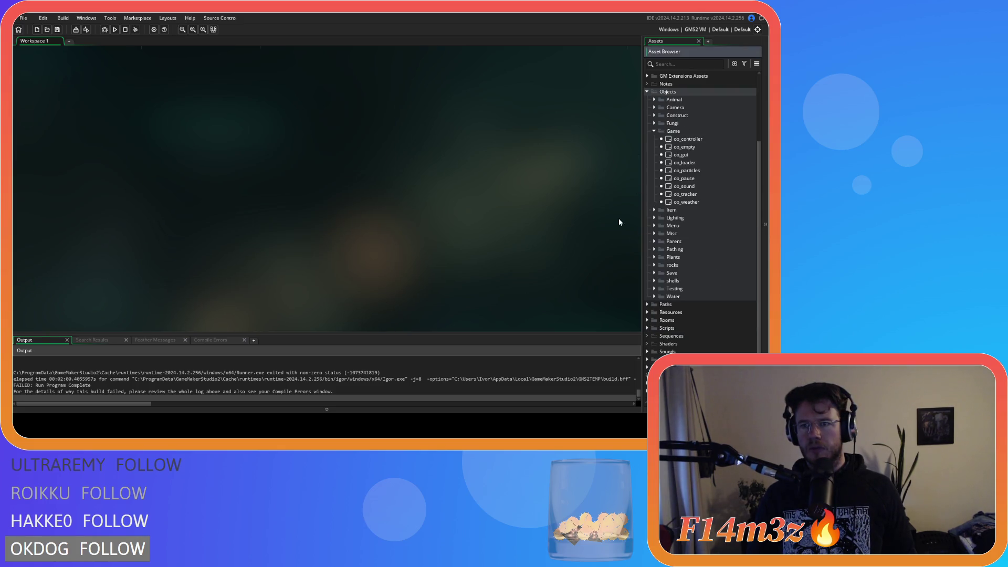
left_click(654, 131)
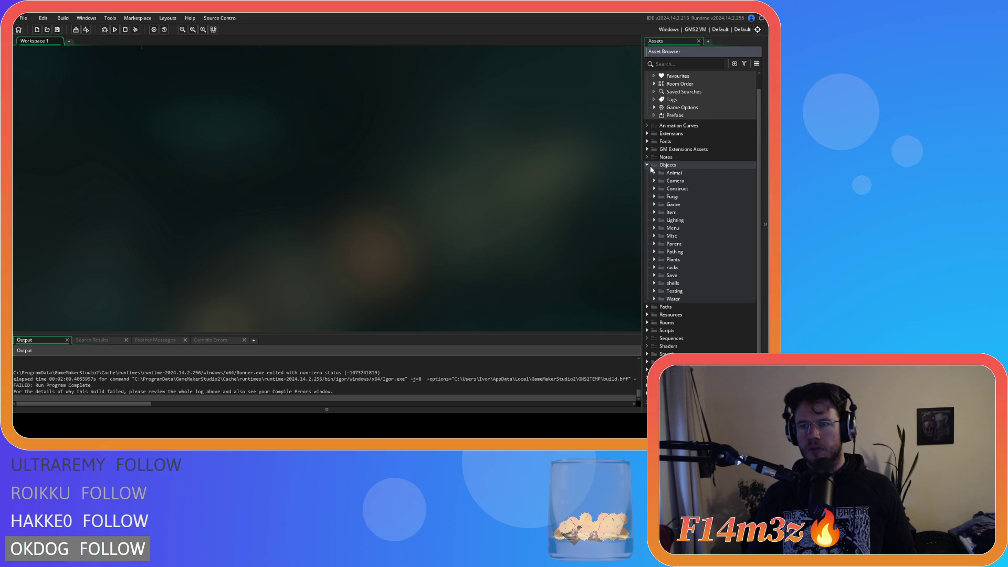
left_click(649, 148)
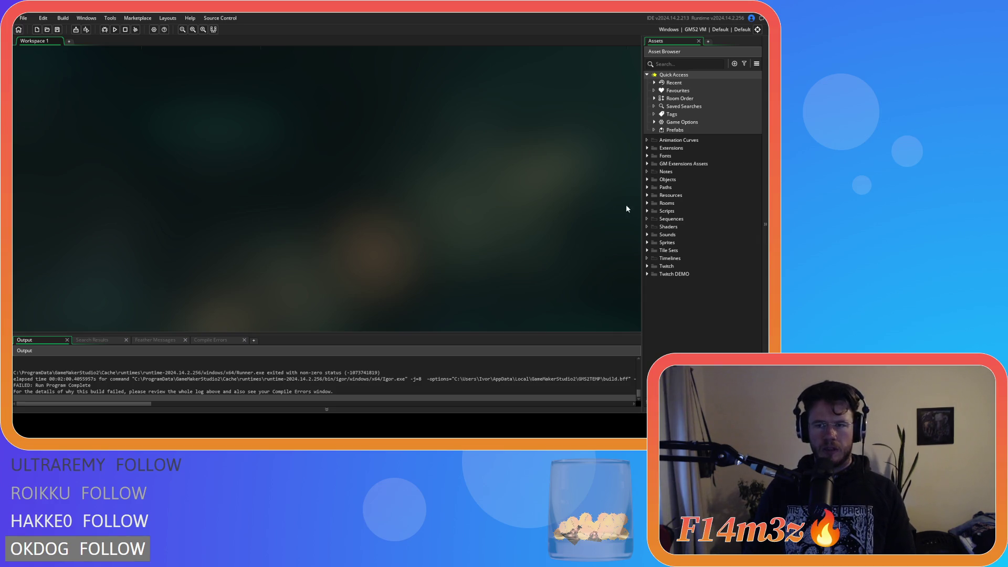
left_click(647, 180)
left_click(647, 180)
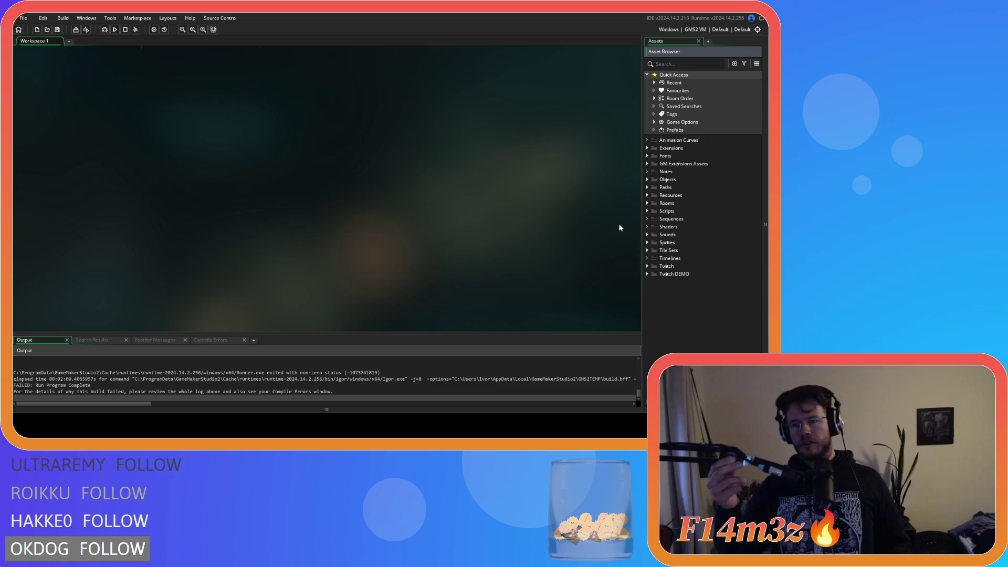
Expand Objects > Save in the Asset Browser to show ob_hmac and ob_save, and open ob_save.
left_click(584, 206)
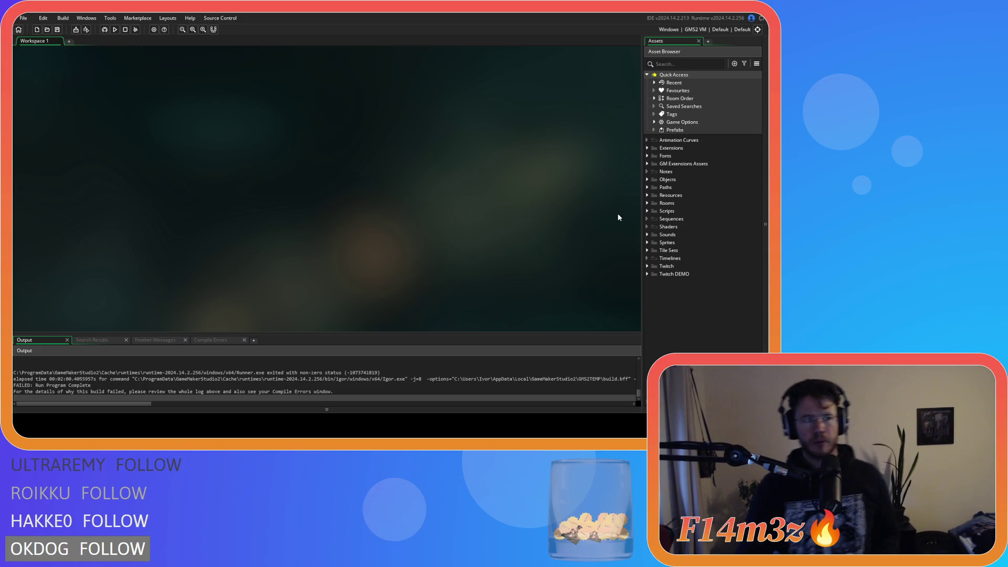
left_click(647, 210)
scroll(677, 216, "down", 5)
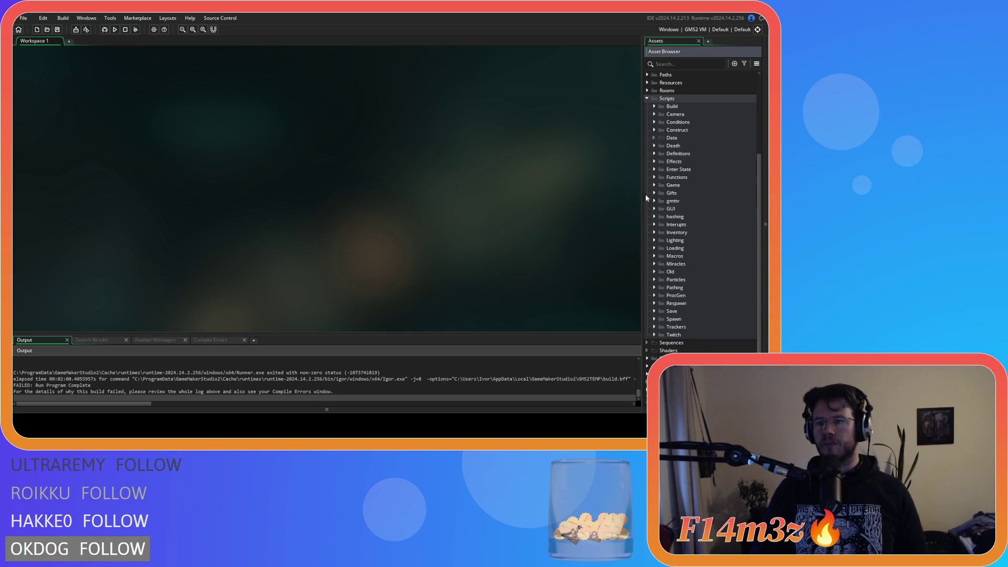
scroll(647, 197, "up", 5)
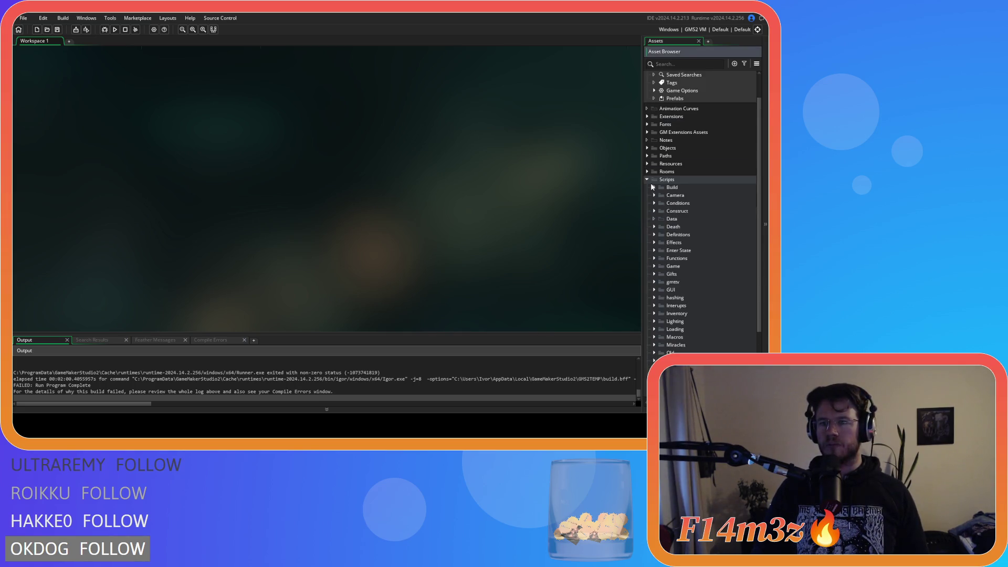
left_click(647, 180)
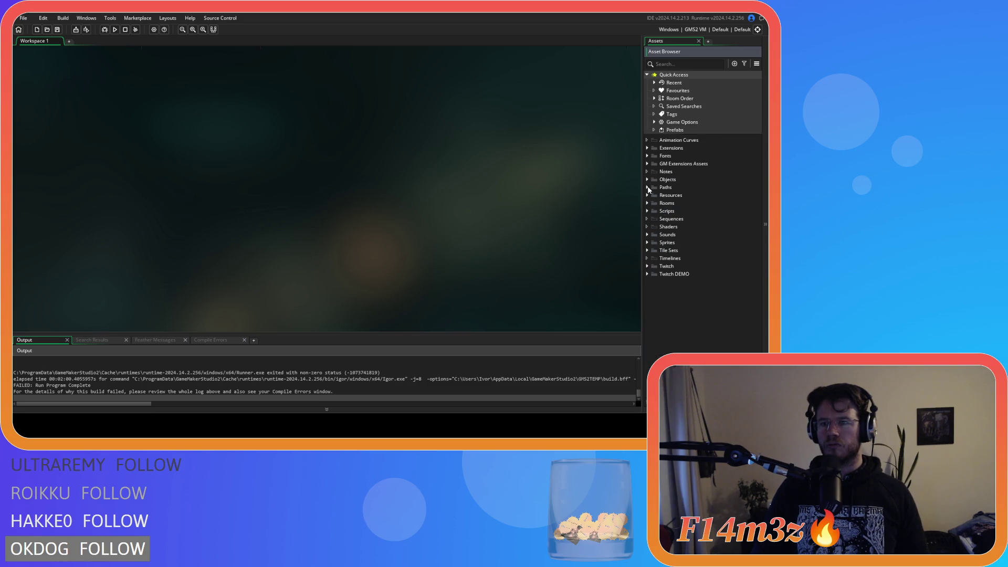
left_click(648, 187)
left_click(648, 187)
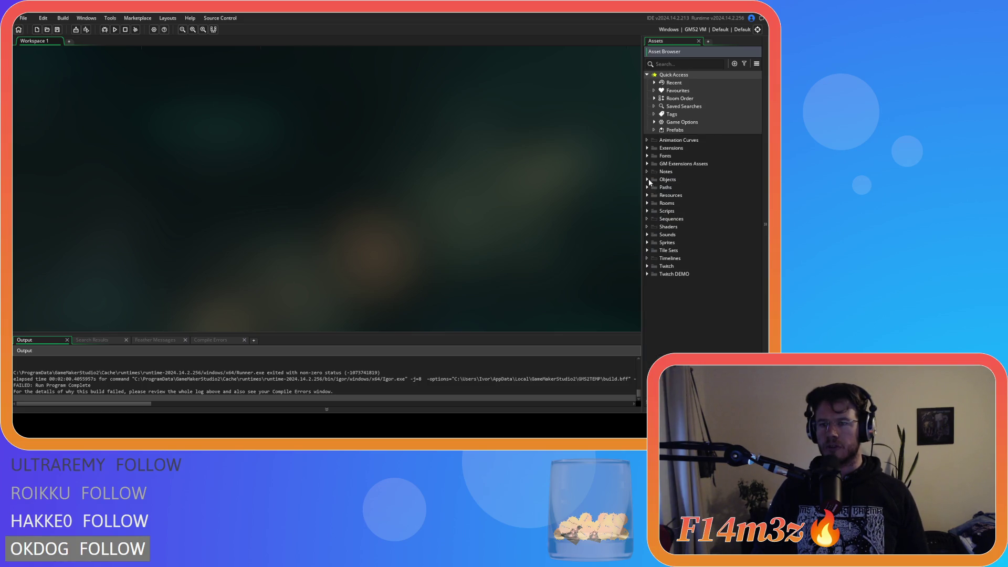
left_click(648, 179)
left_click(654, 290)
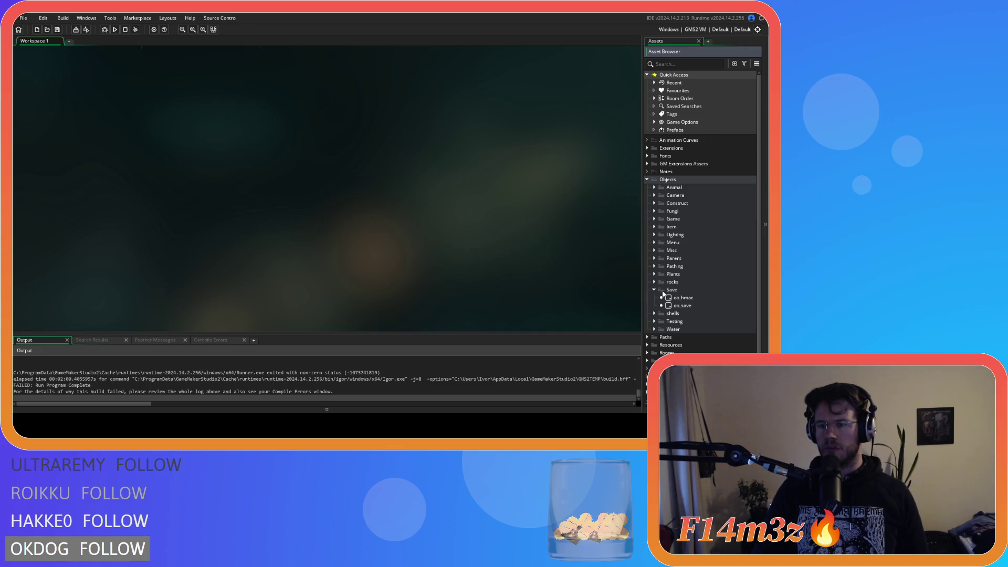
double_click(692, 305)
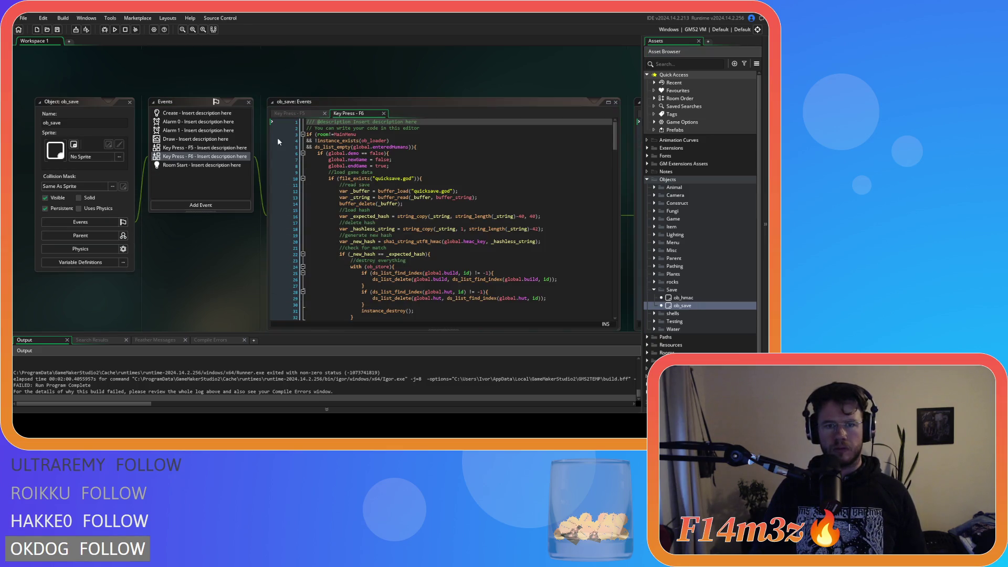
Open sc_saveTracker, check its spellbook : global.spellbook line, and expand the Scripts folder.
scroll(602, 166, "down", 7)
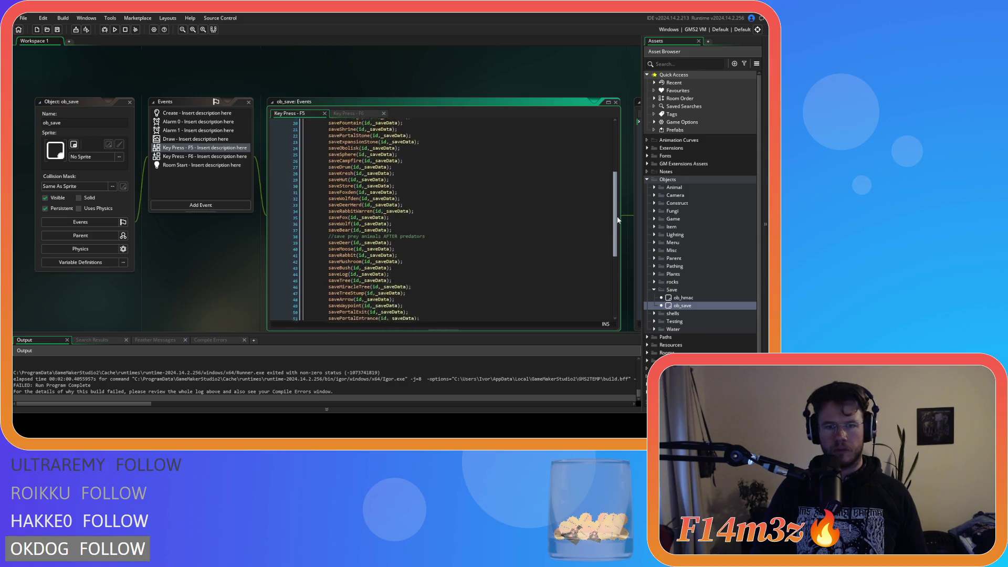
left_click_drag(240, 263, 91, 248)
scroll(259, 218, "up", 7)
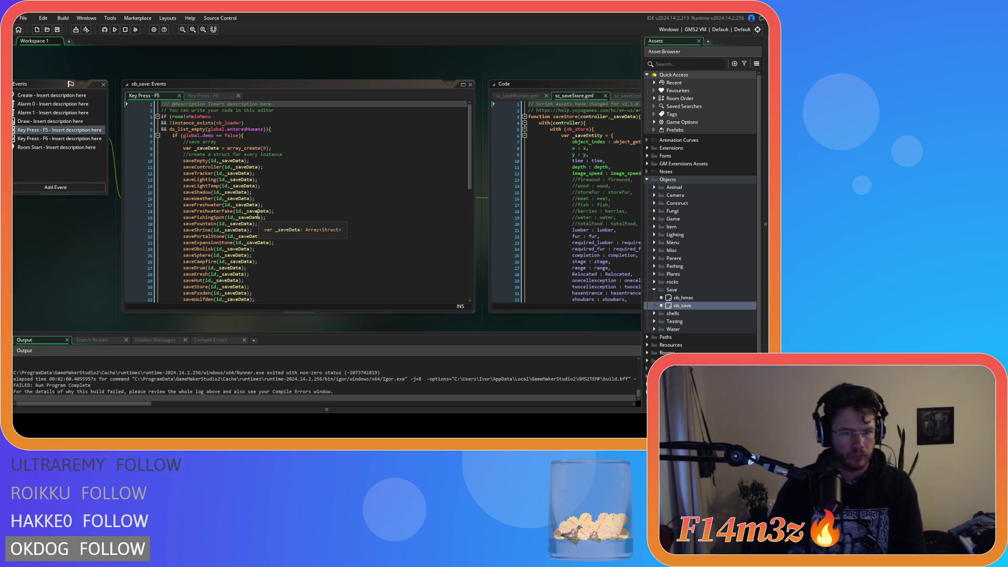
middle_click(196, 173)
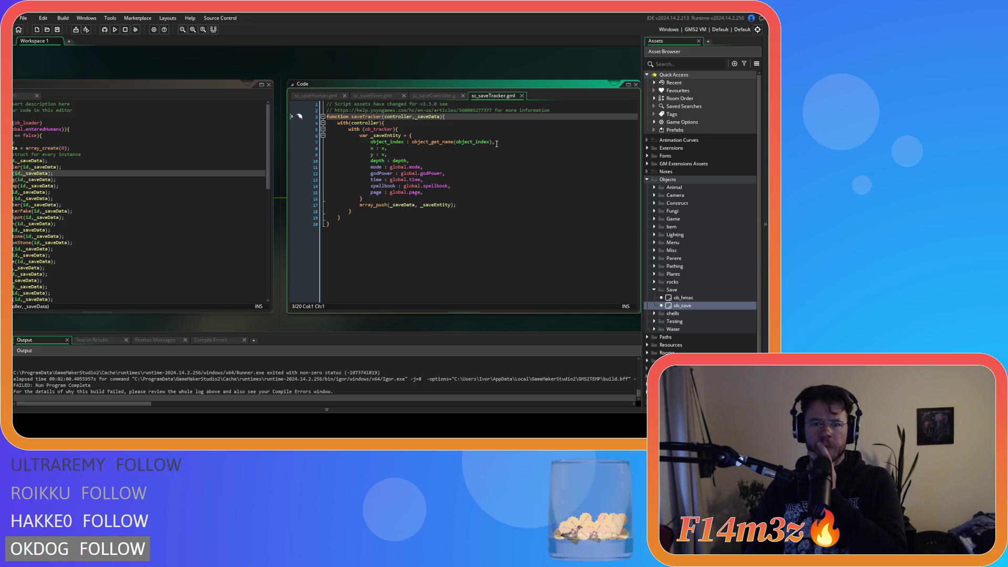
left_click(437, 186)
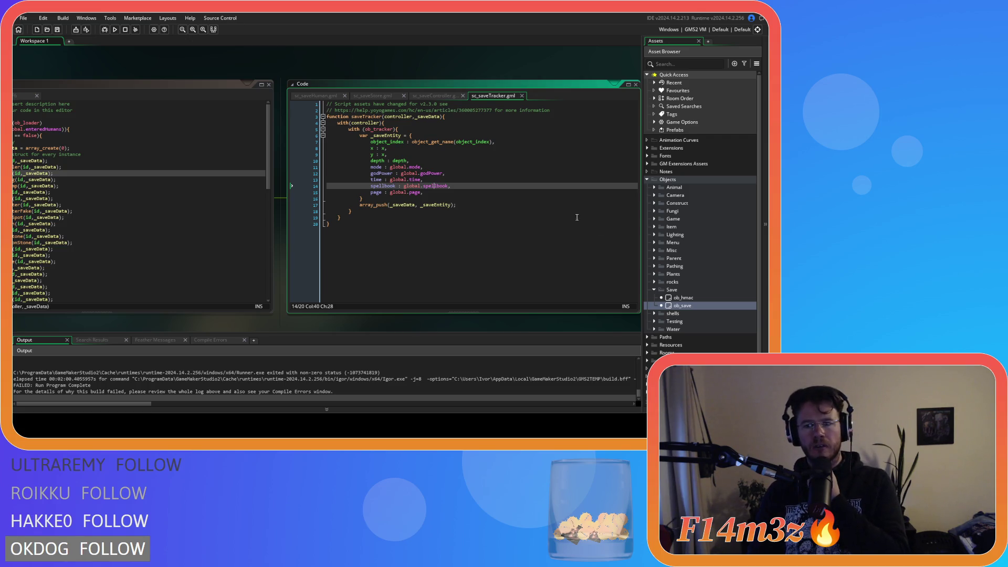
scroll(663, 299, "down", 2)
left_click(647, 331)
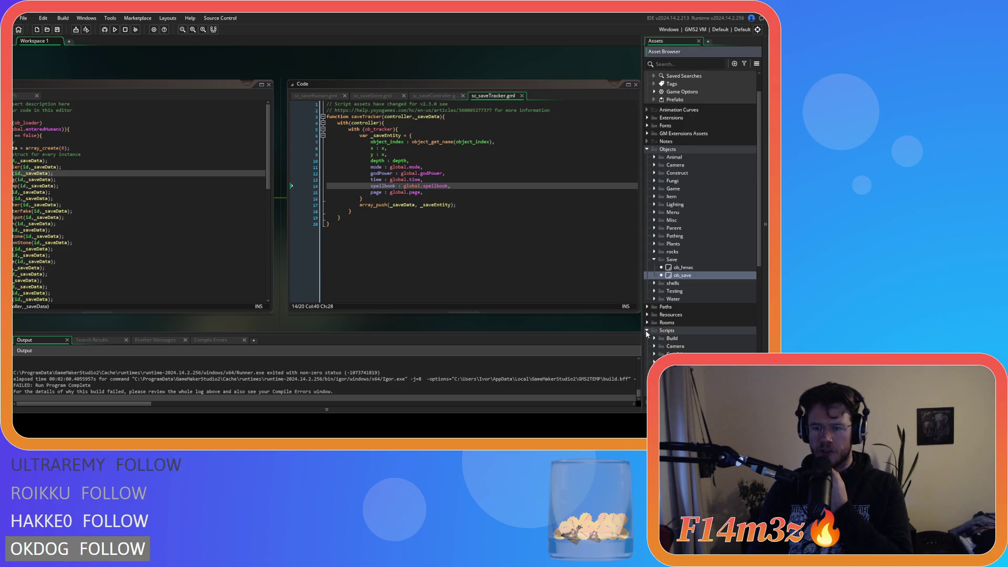
Expand the Scripts > Loading folder and open the sc_loadSpellbook script.
scroll(674, 328, "down", 5)
scroll(672, 325, "down", 3)
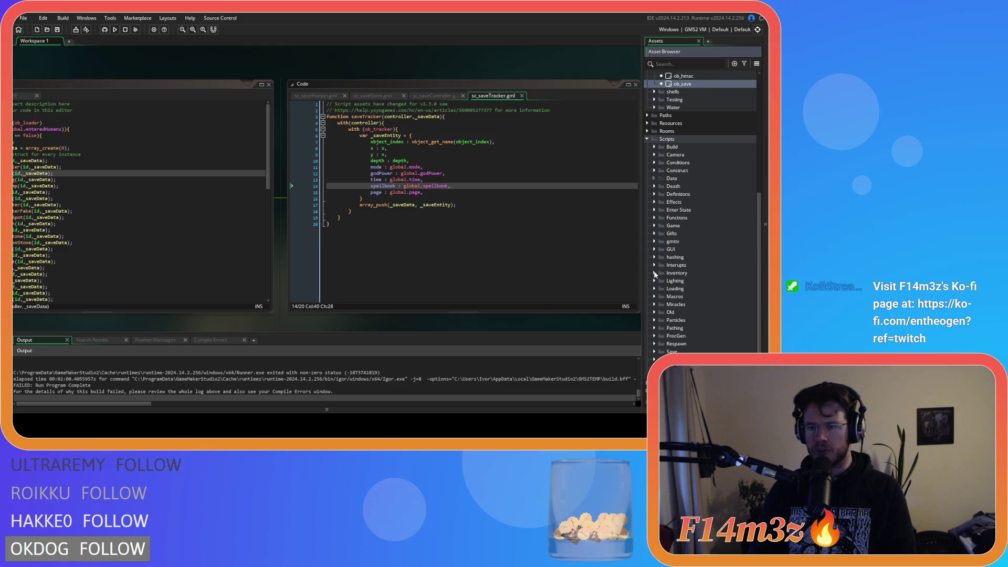
scroll(657, 300, "down", 3)
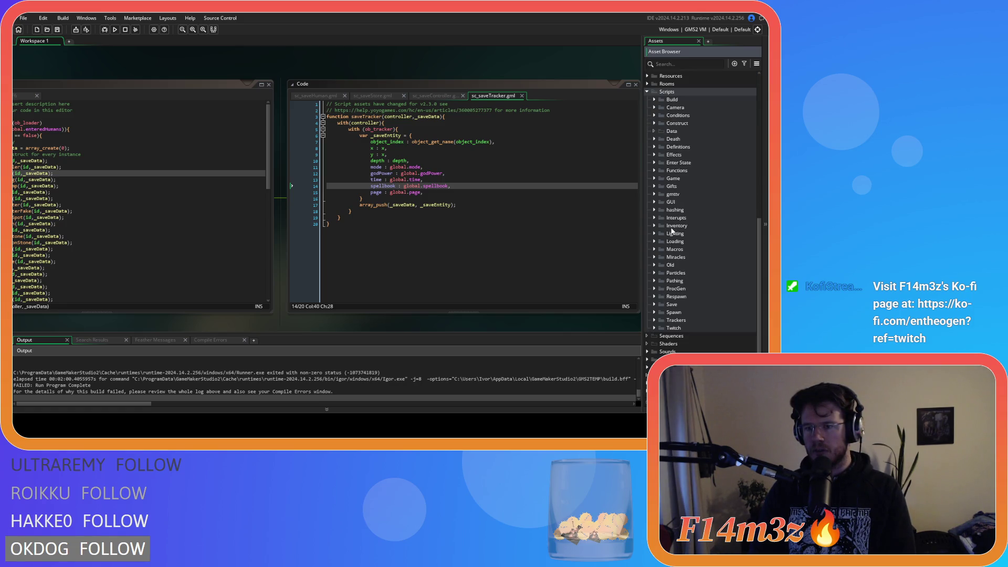
left_click(654, 243)
scroll(683, 273, "down", 5)
scroll(684, 277, "down", 4)
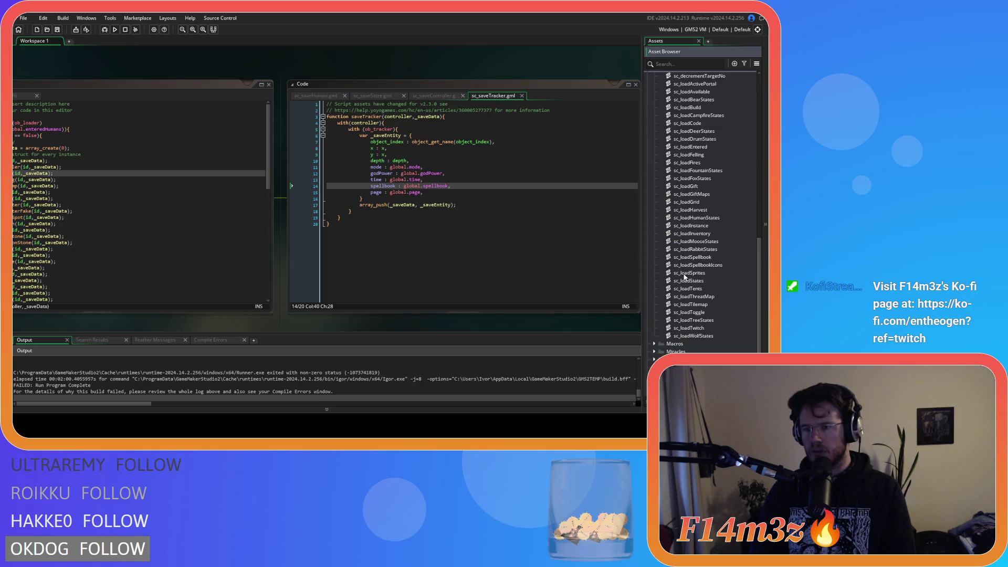
double_click(726, 256)
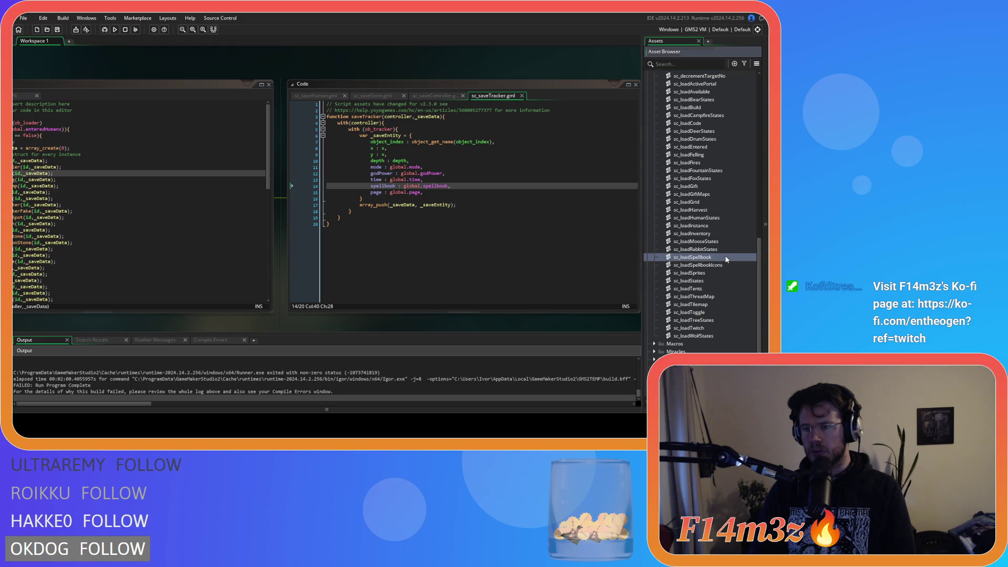
Replace the commented ds_list_read lines in the ob_tracker branch with 'for ('.
mouse_move(274, 174)
left_mouse_down()
mouse_move(84, 174)
mouse_move(92, 154)
left_mouse_up()
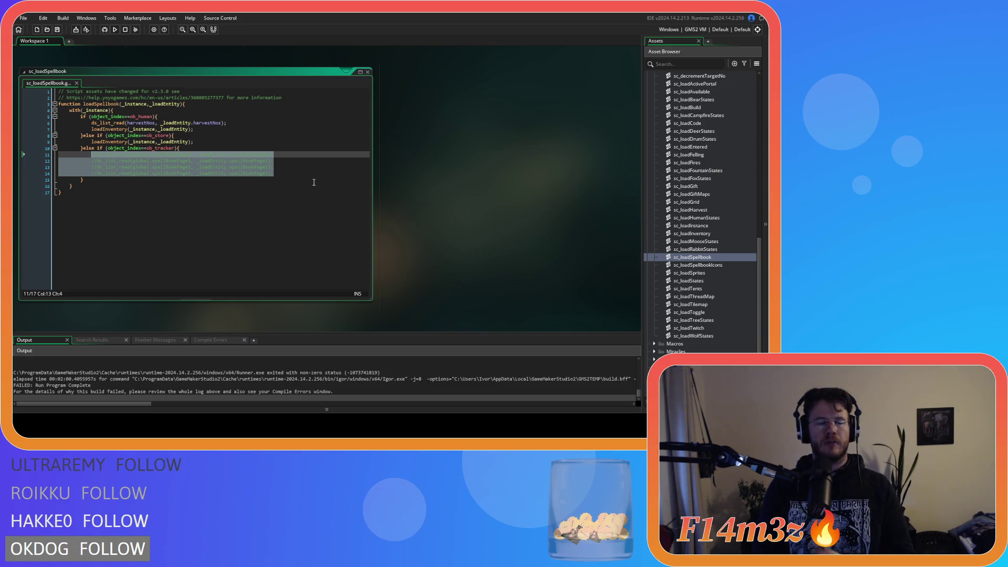
key("Delete")
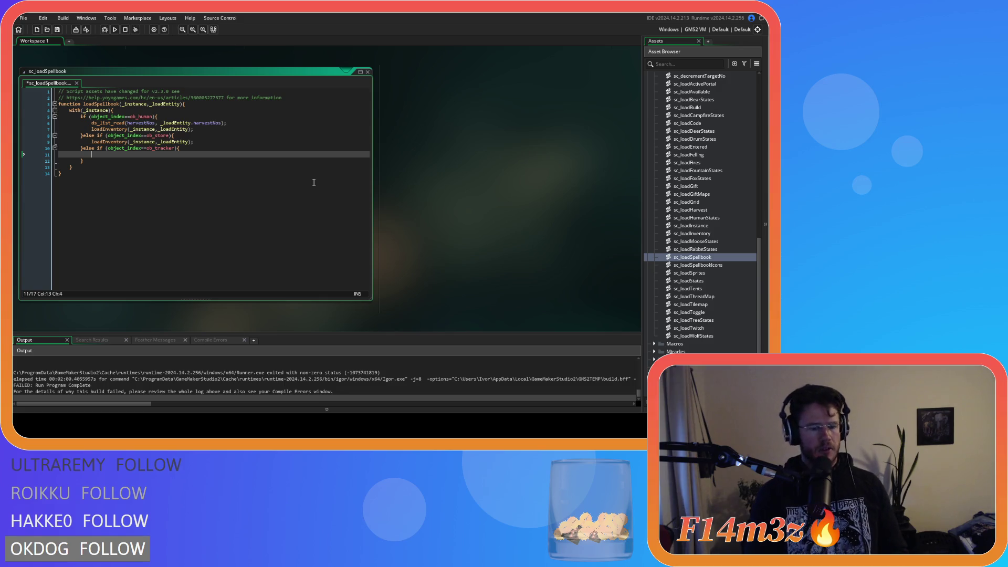
type("for (")
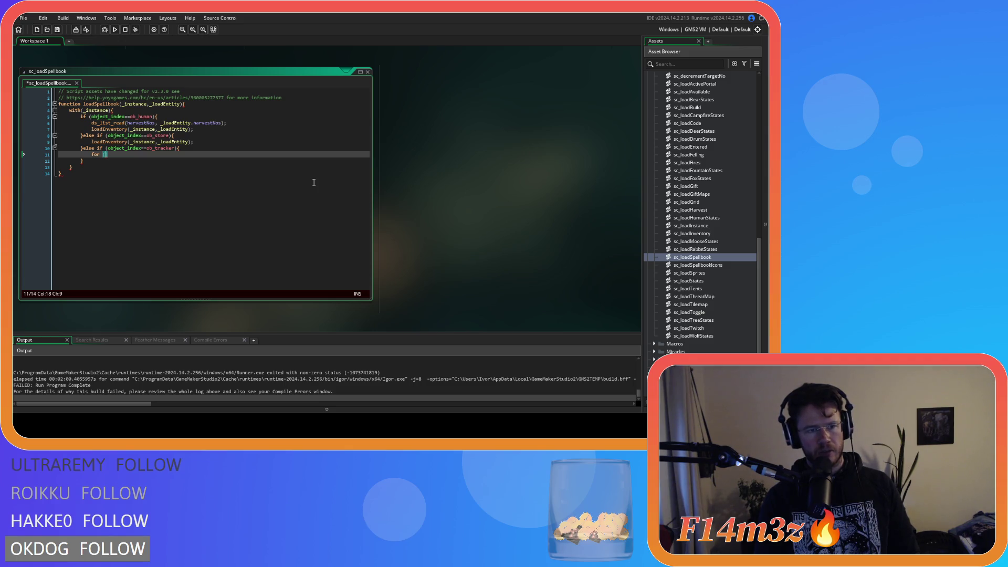
Write the loop header start as 'for (var i=0; i<'.
type("var i")
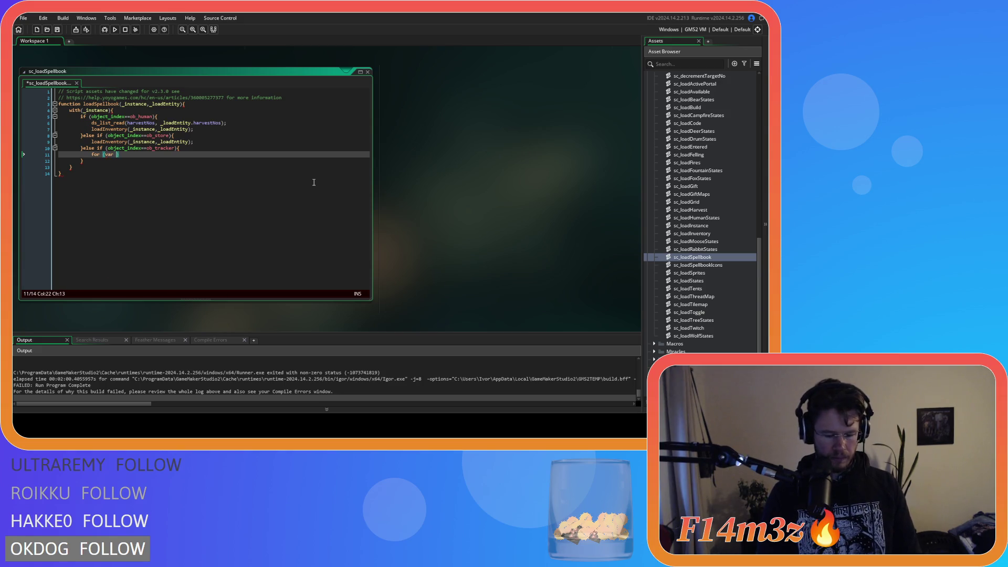
key("BackSpace")
key("BackSpace")
type("=")
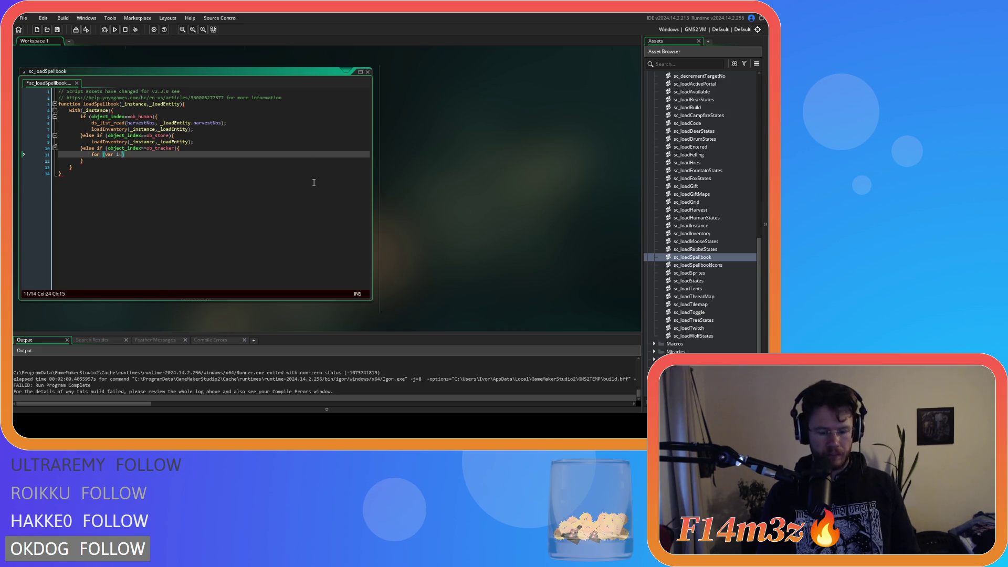
type(";")
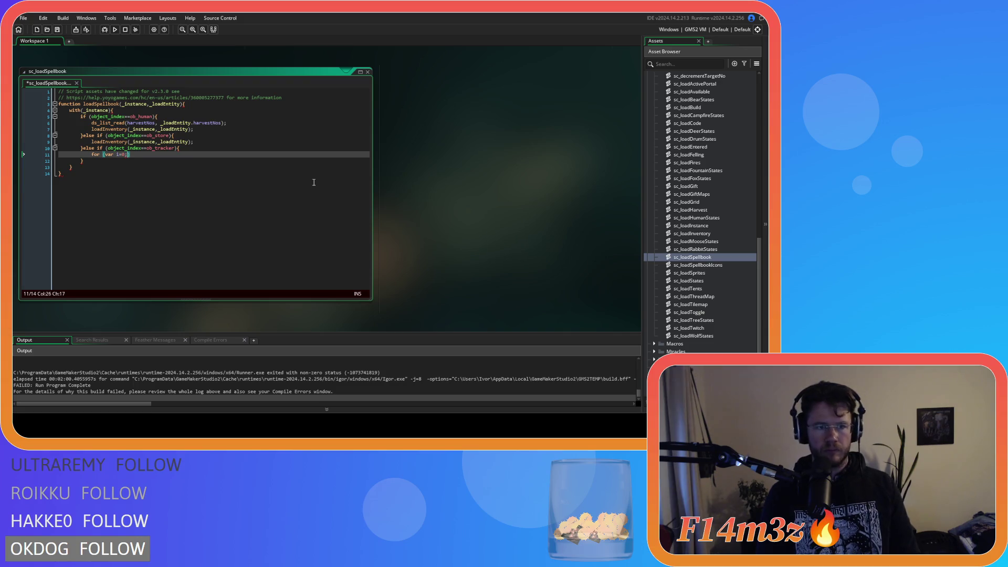
type("; ")
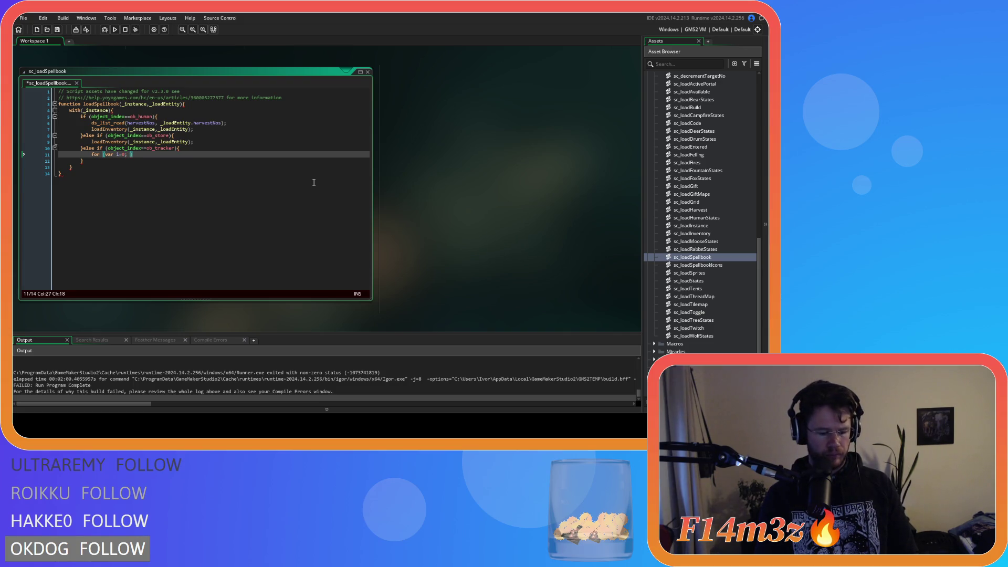
type("i<")
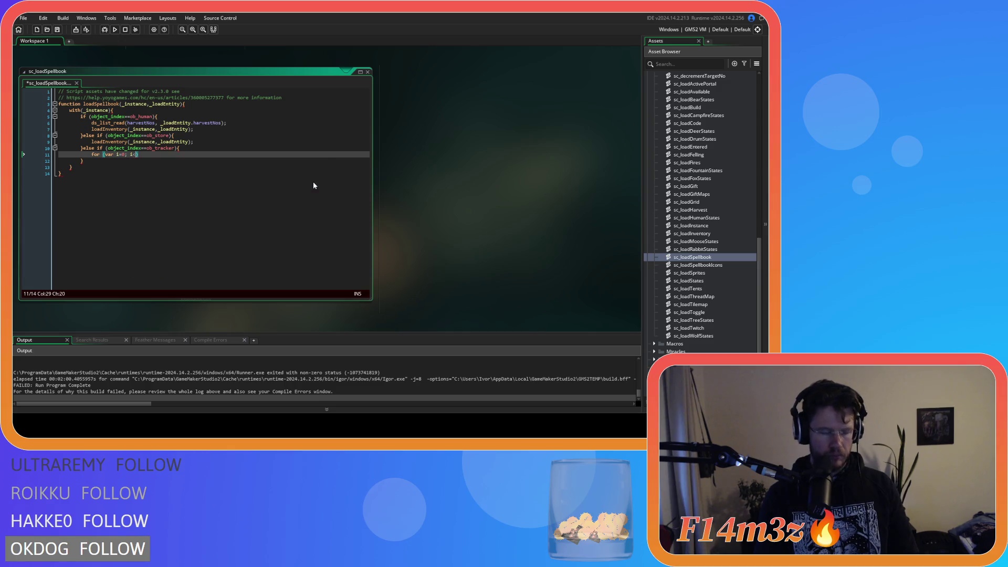
type("spe")
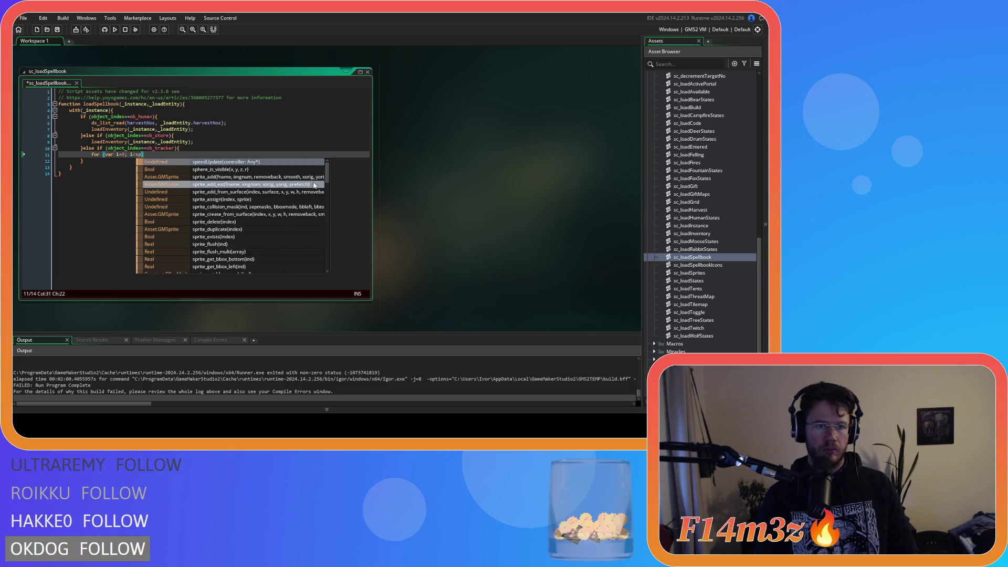
key("BackSpace")
key("BackSpace")
key("BackSpace")
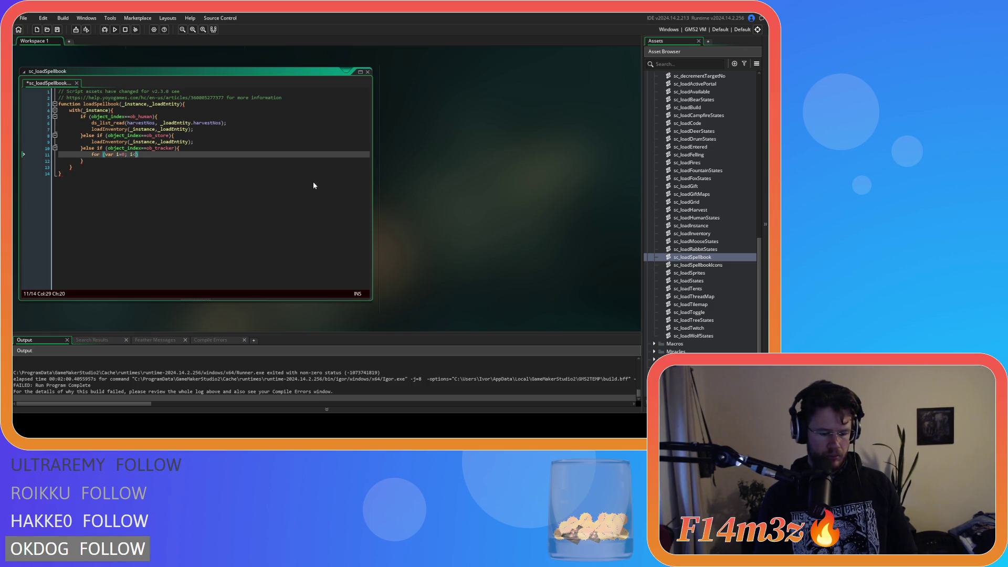
Add 'var _miracles = array_length(global.spellbook);' on a new line above the loop.
left_click(196, 147)
key("Return")
type("var _")
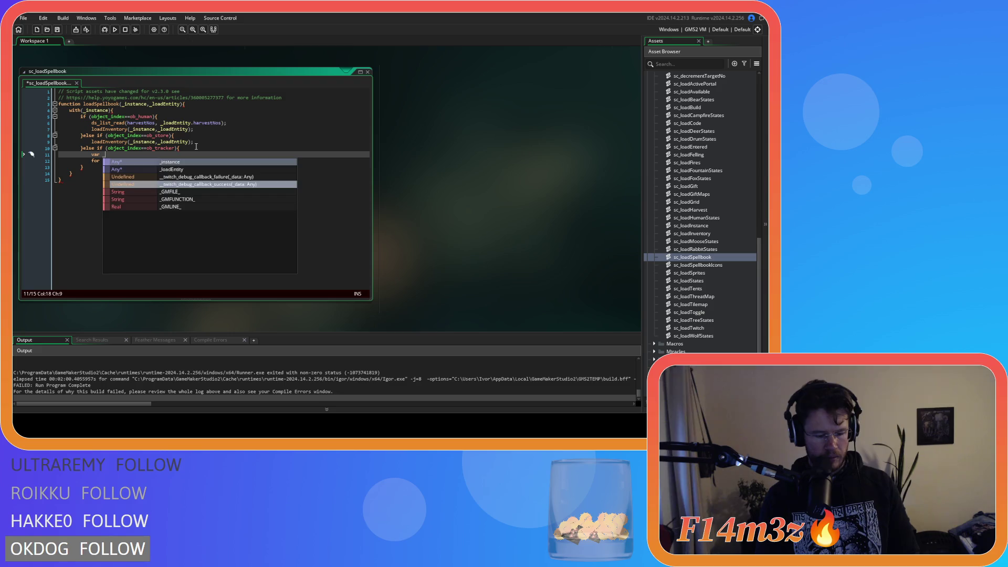
type("miracles = ")
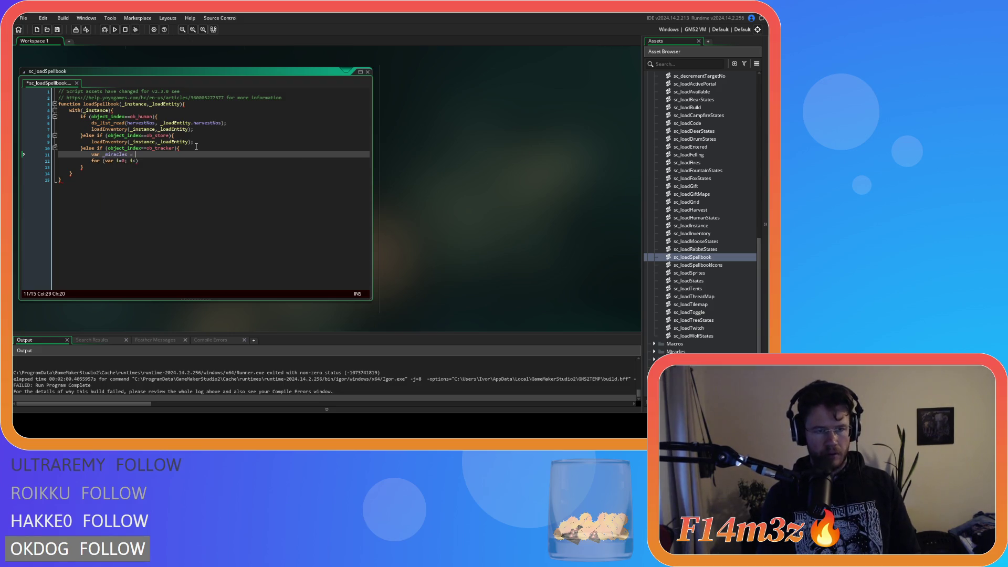
type("array")
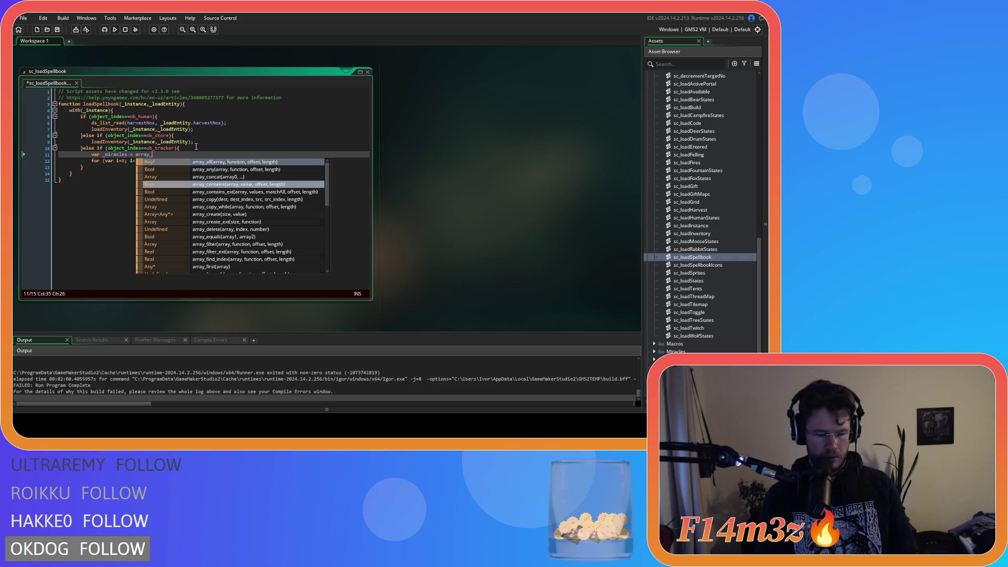
type("_len")
key("Return")
type("globa")
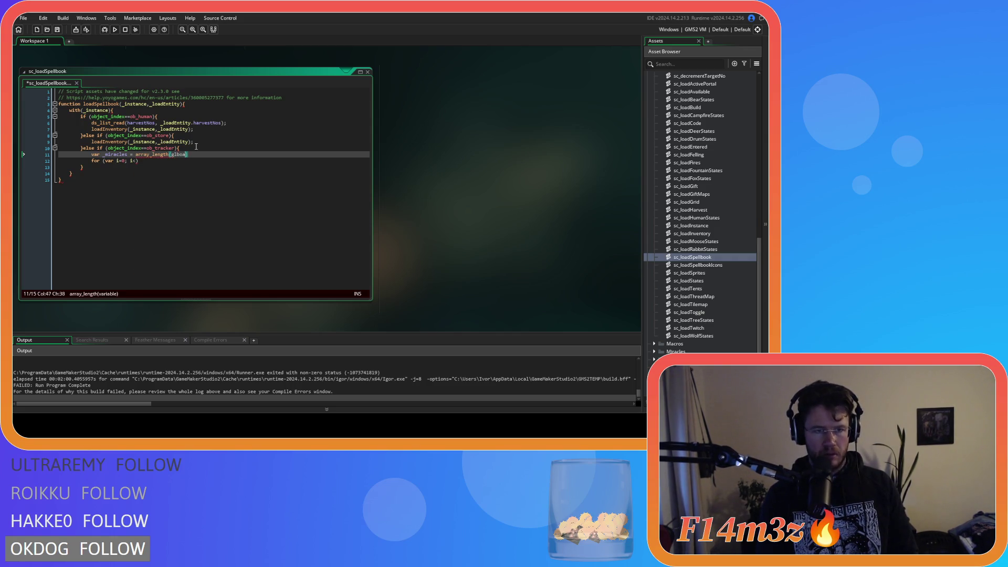
type("l.sp")
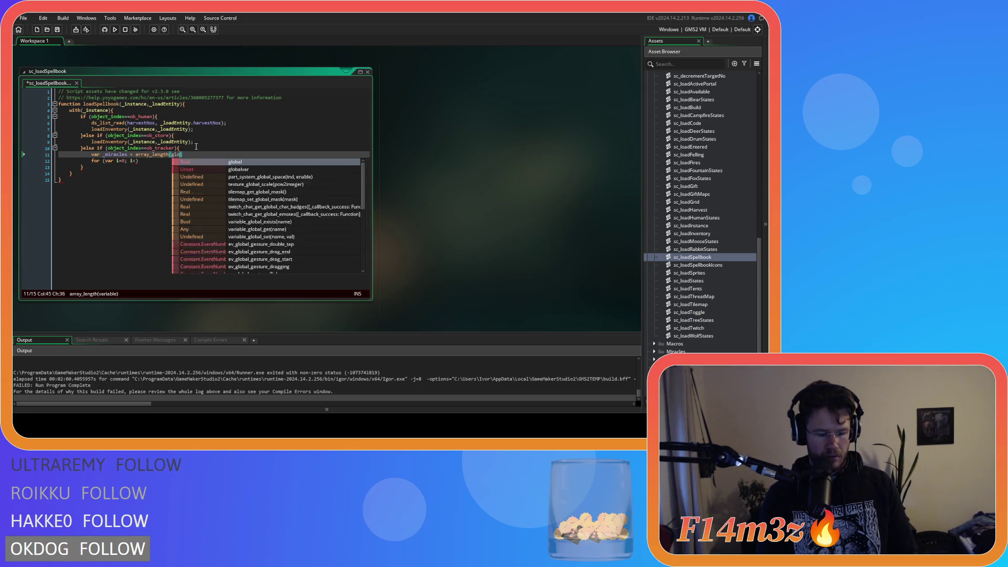
type("ell")
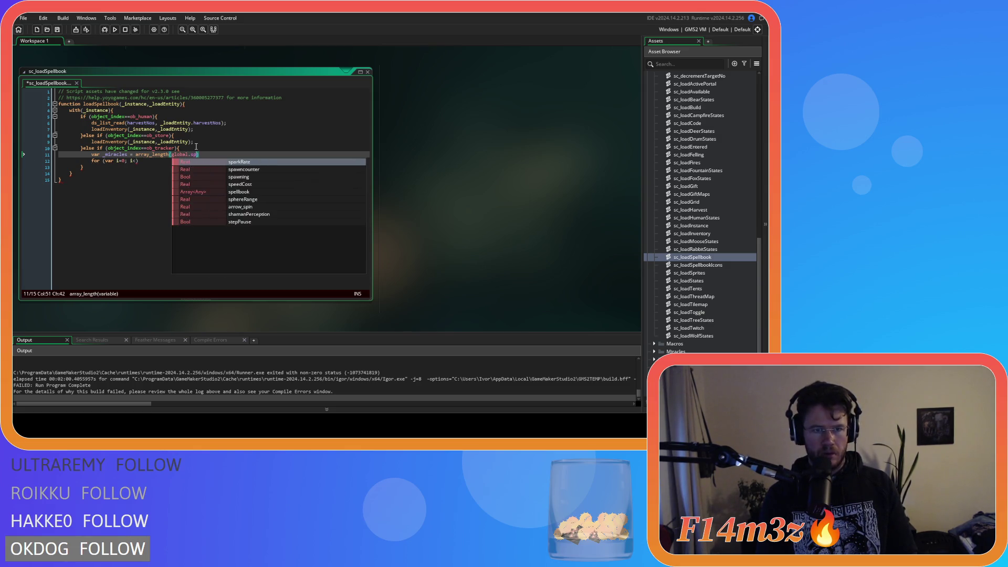
key("Return")
type(",")
key("BackSpace")
type(");")
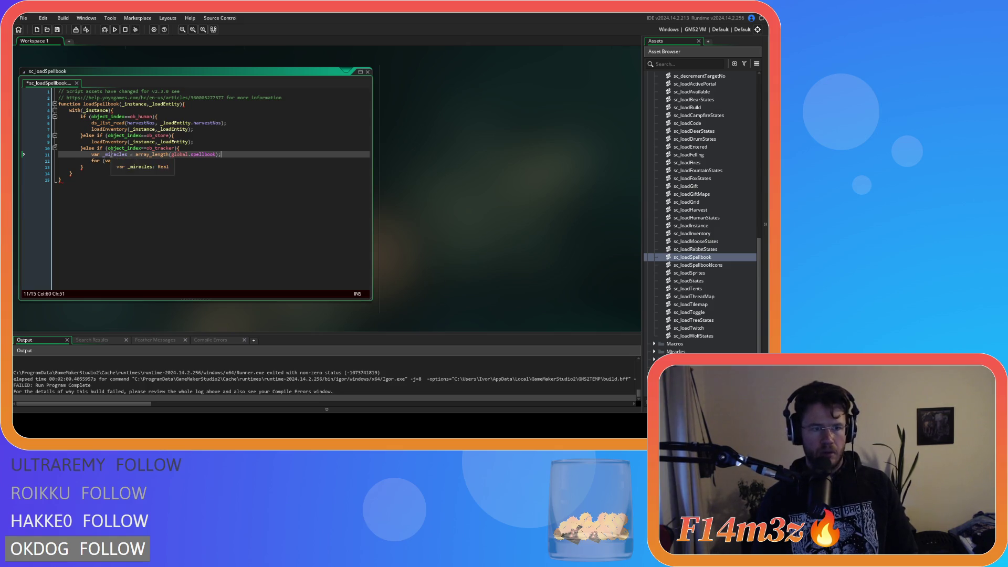
Complete the loop condition as 'i<_miracles; i++' and open an empty loop body.
double_click(115, 155)
left_click(136, 161)
type("_miracles")
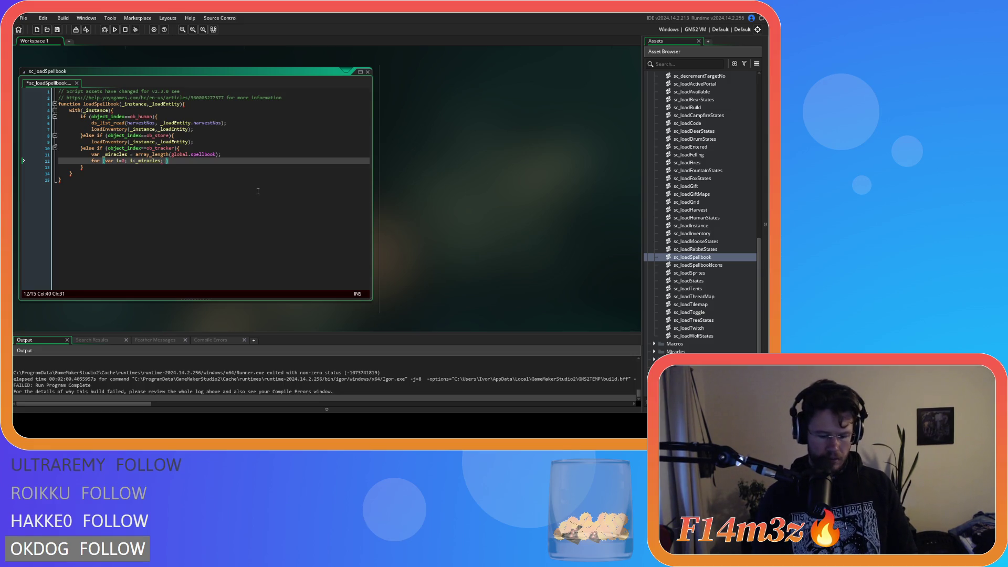
type("i++)")
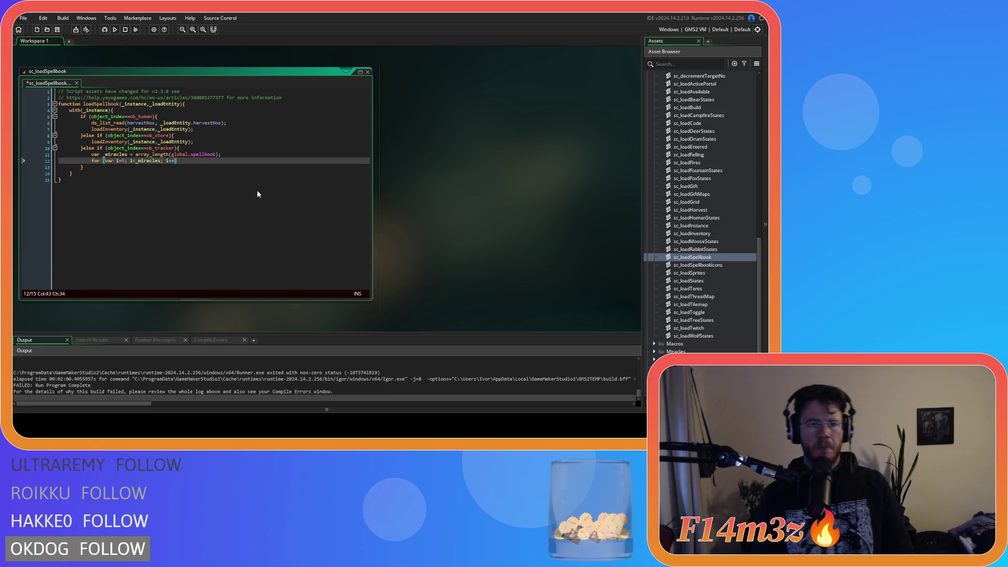
type("{")
key("Return")
key("Return")
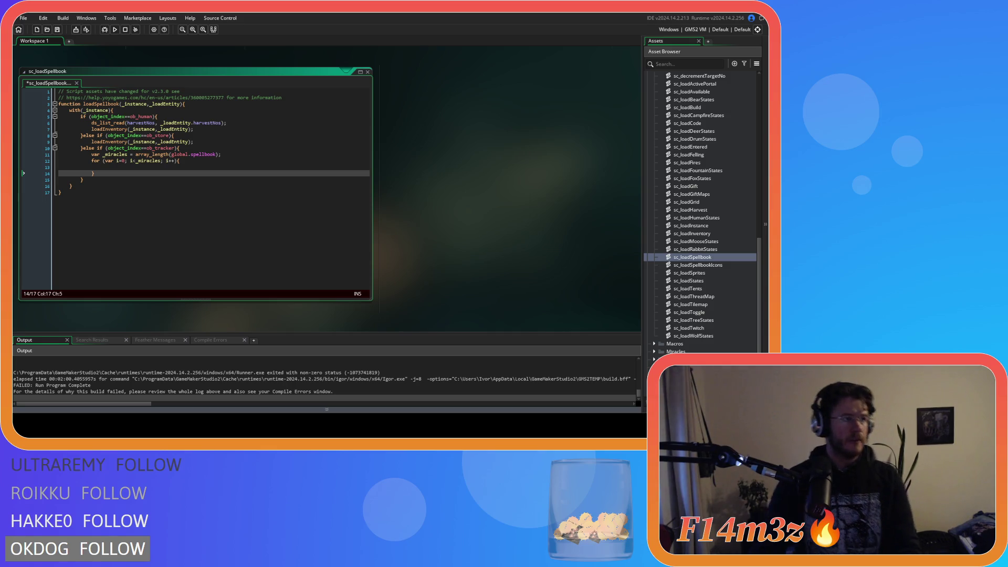
left_click(147, 167)
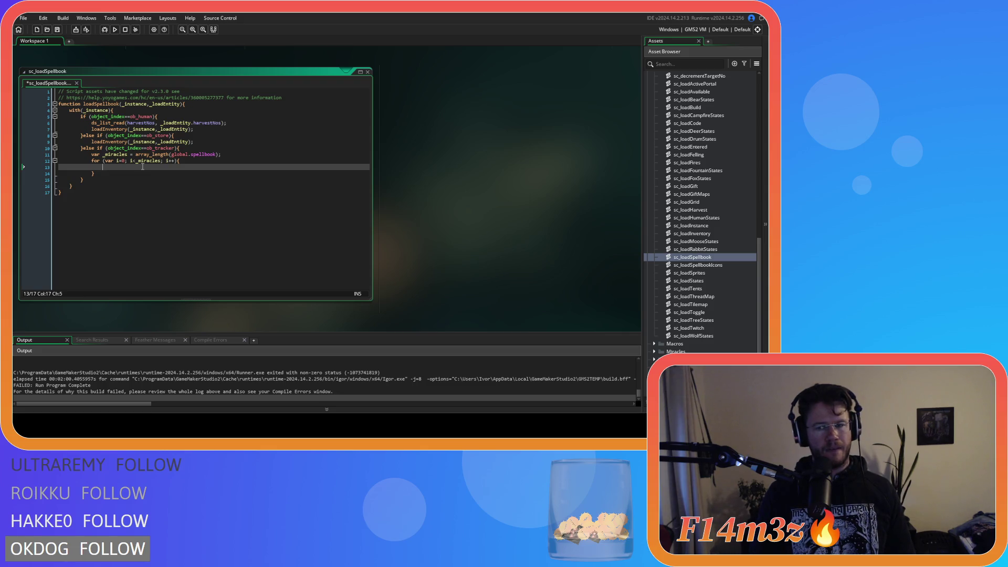
mouse_move(146, 150)
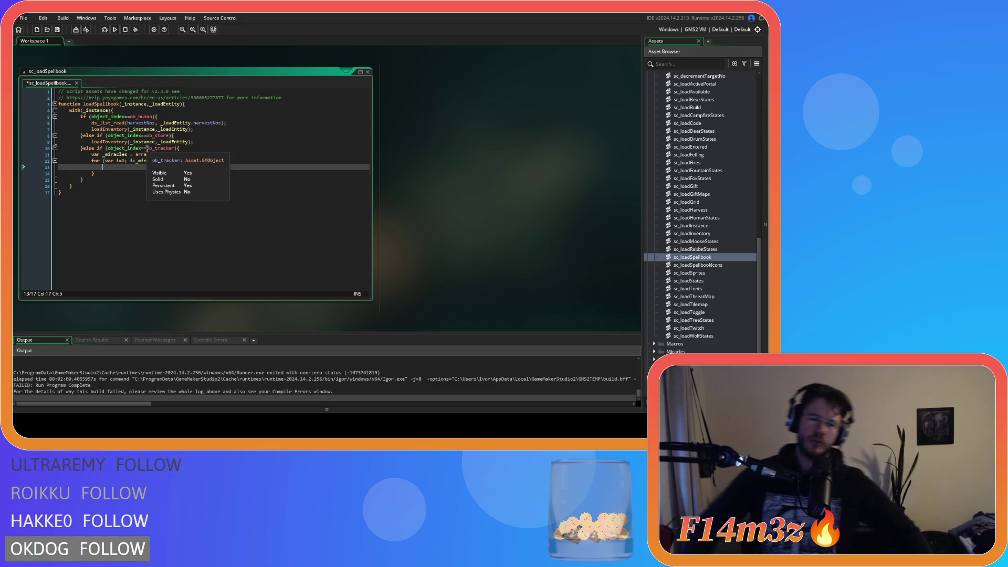
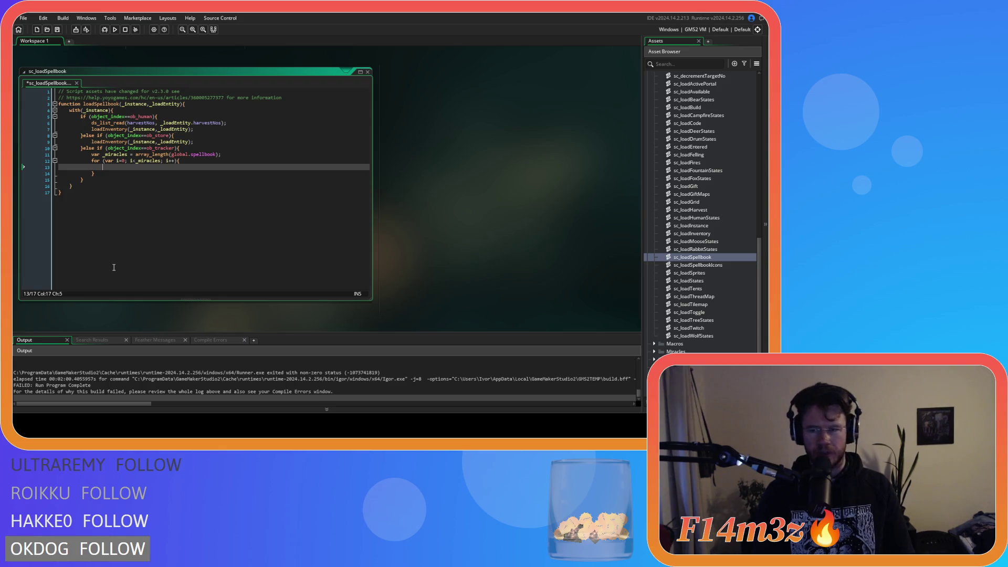
Type an empty if () { } else { } block inside the for loop on line 13.
type("if ()")
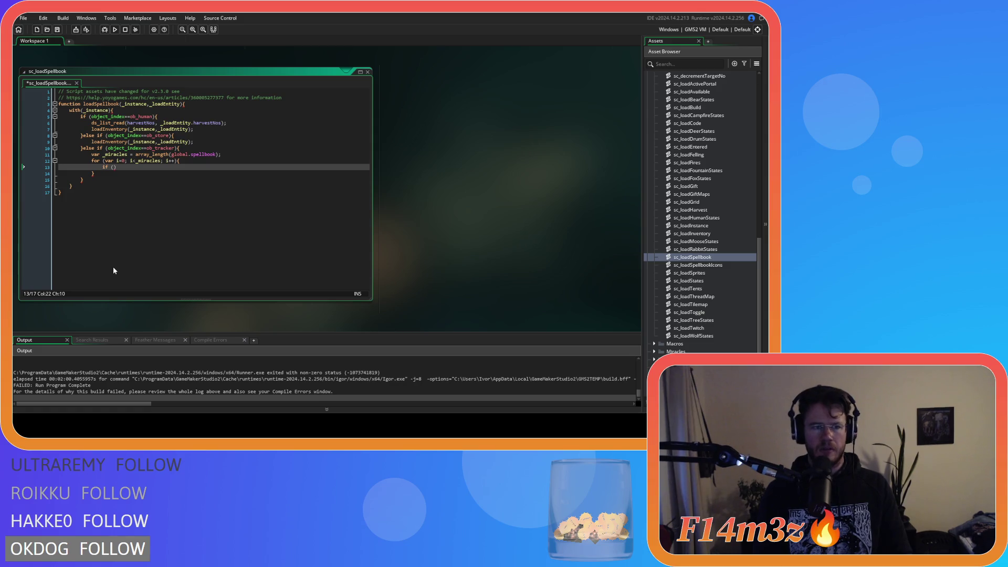
type("{")
key("Return")
key("Return")
type("}")
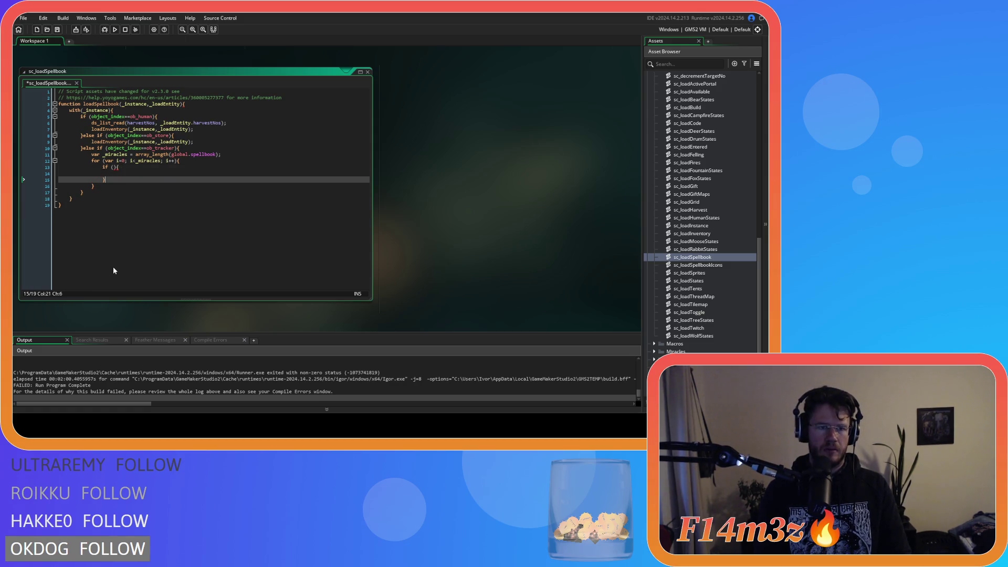
type("else{")
key("Return")
key("Return")
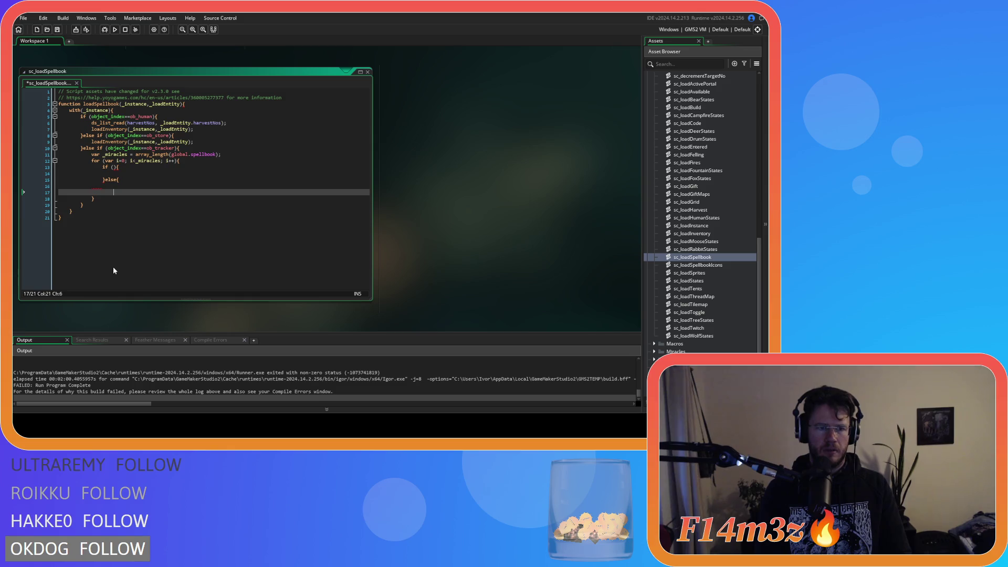
key("Up")
key("Up")
key("Up")
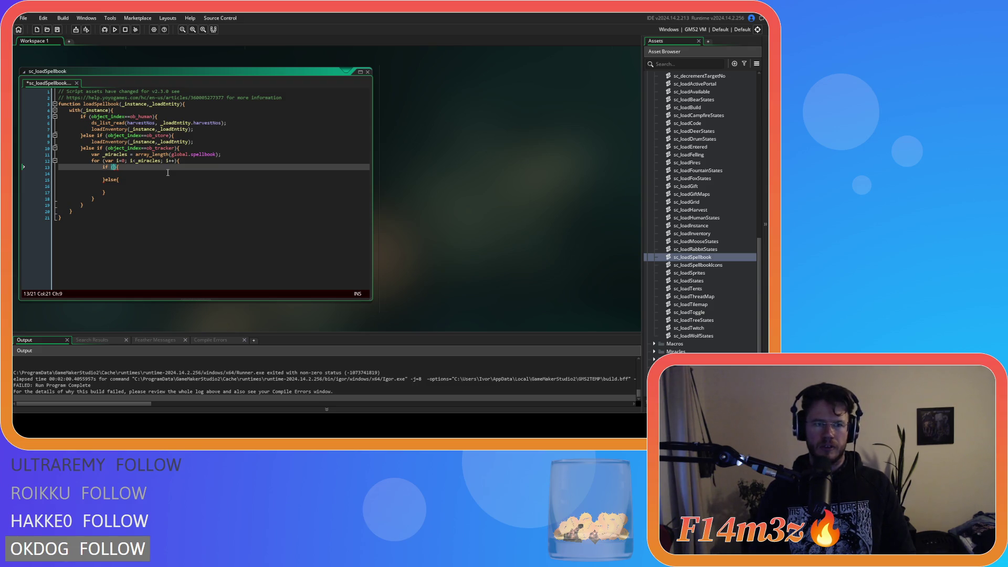
left_click(225, 155)
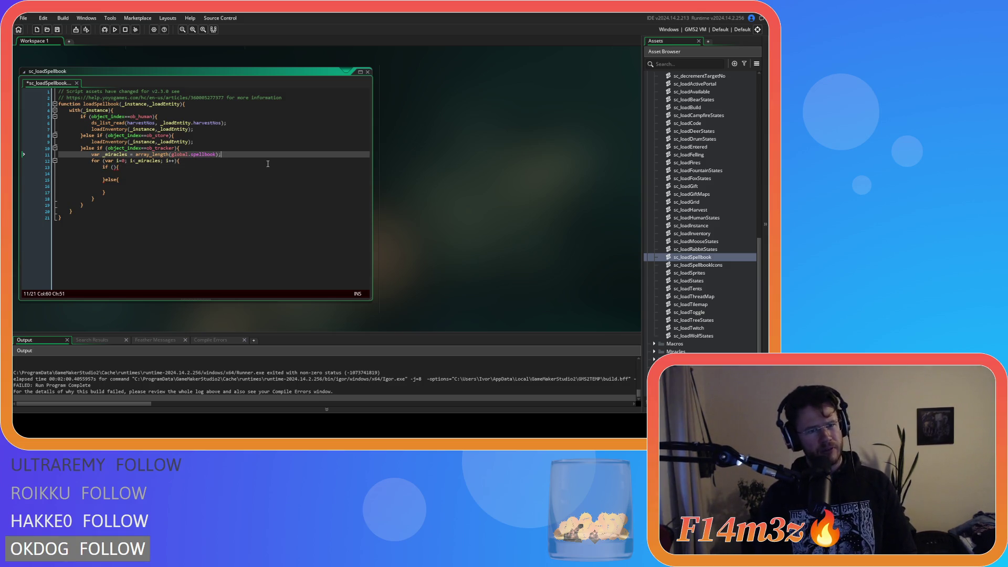
Add 'var _spellbook = global.spellbook' on a new line after the miracles count.
key("Return")
type("var _spellbook = a")
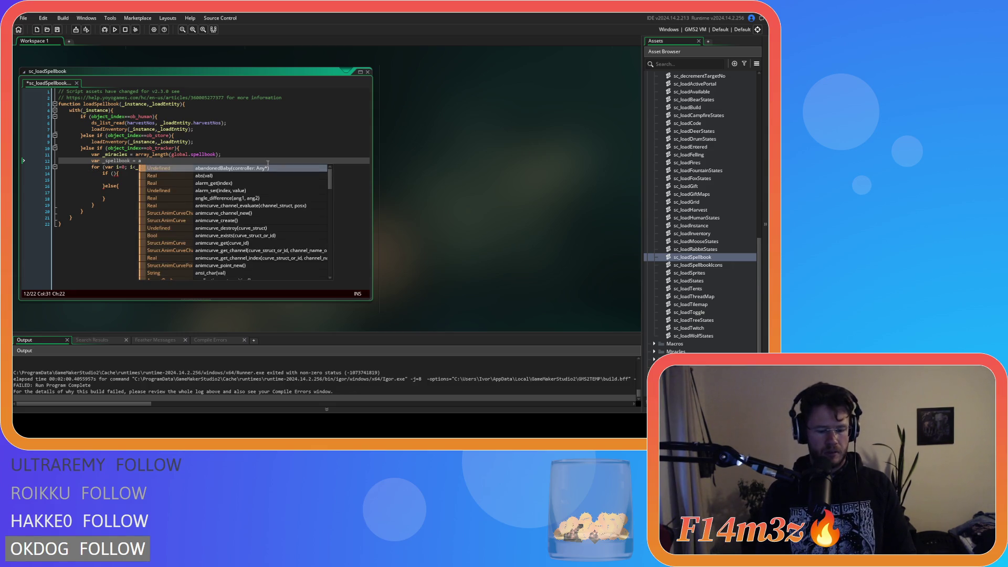
key("BackSpace")
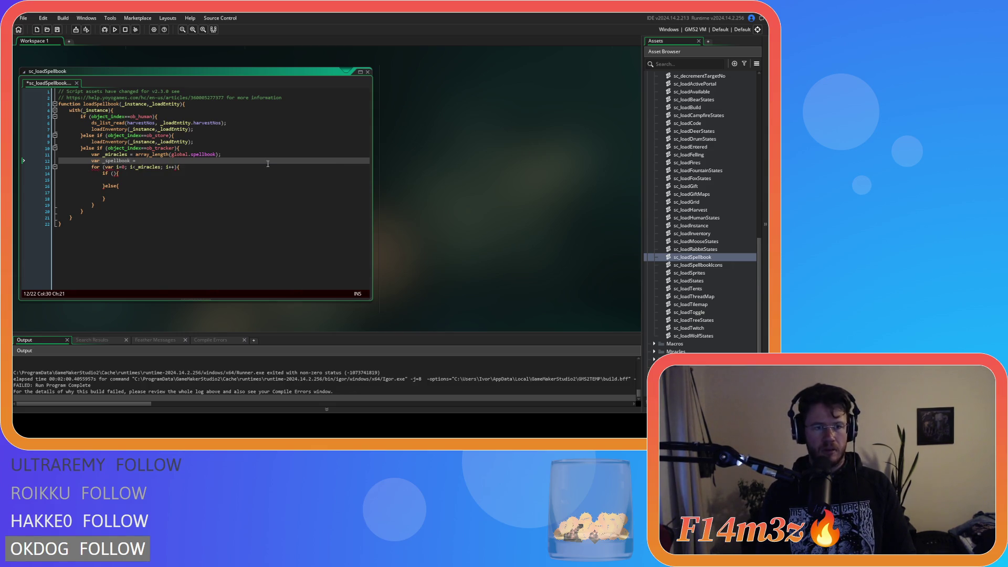
type("global")
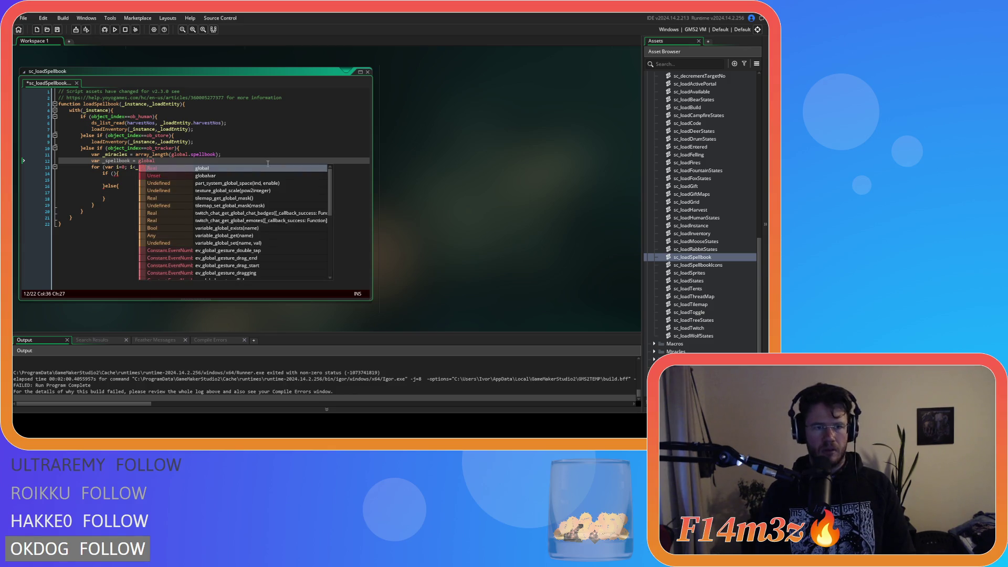
type(".spell")
key("Return")
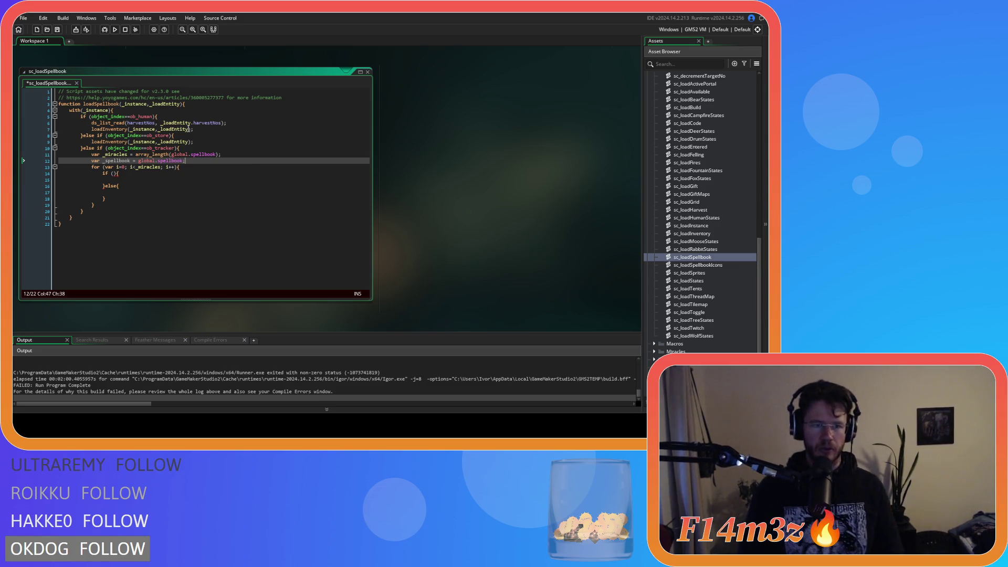
double_click(112, 162)
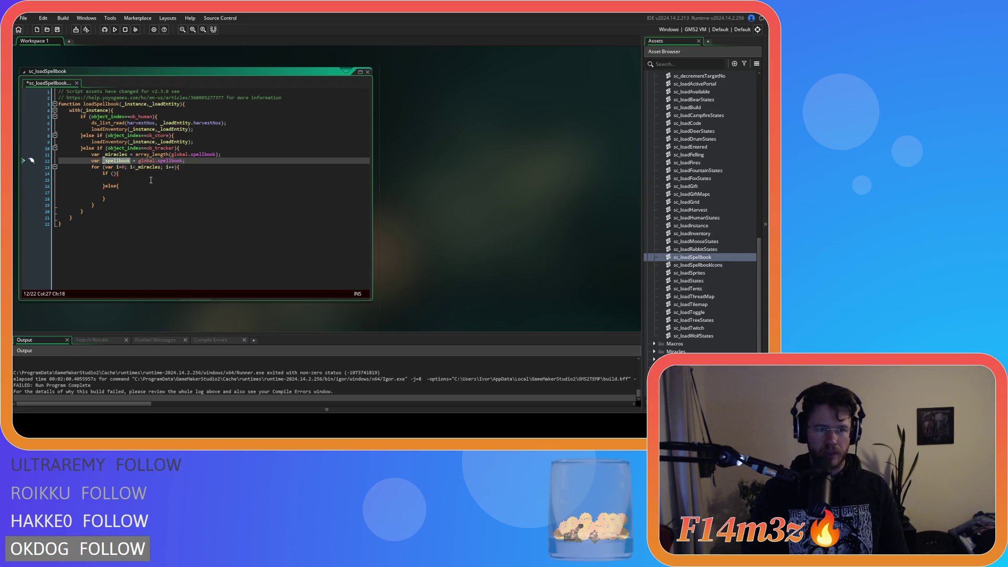
left_click(111, 174)
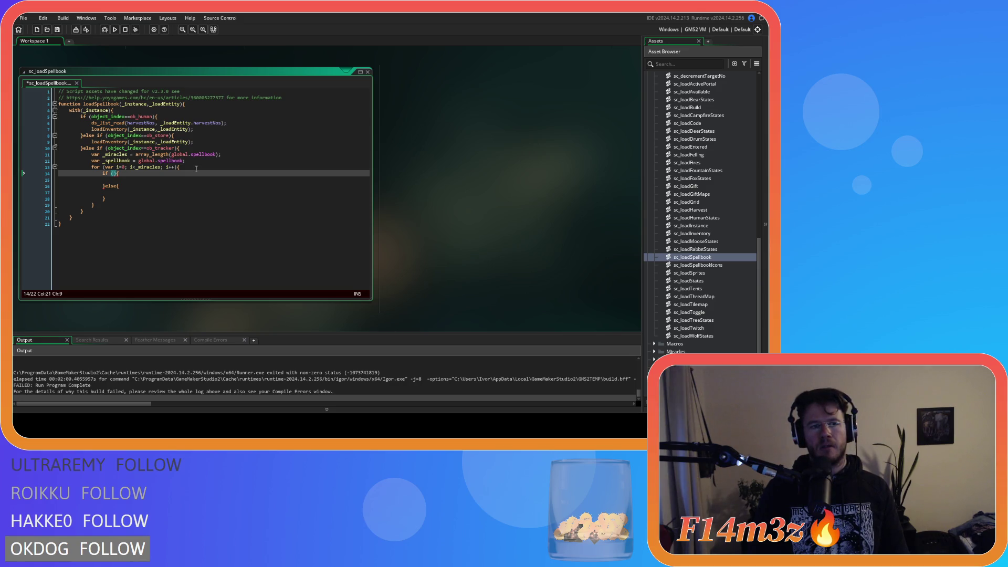
Write the condition array_get(_spellbook,i)=="Hand", copy it into an else-if branch, and save.
type("a")
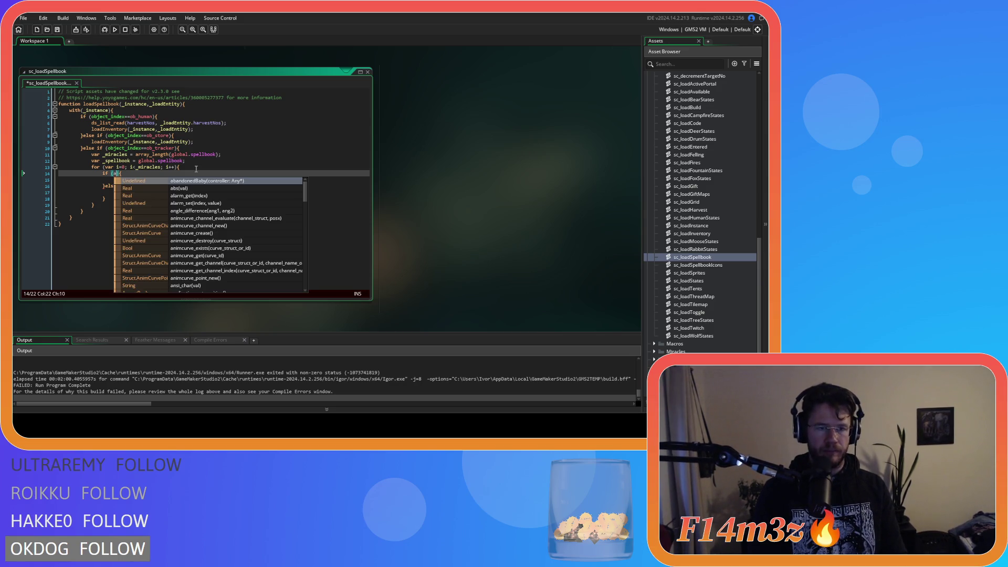
type("rray_get(")
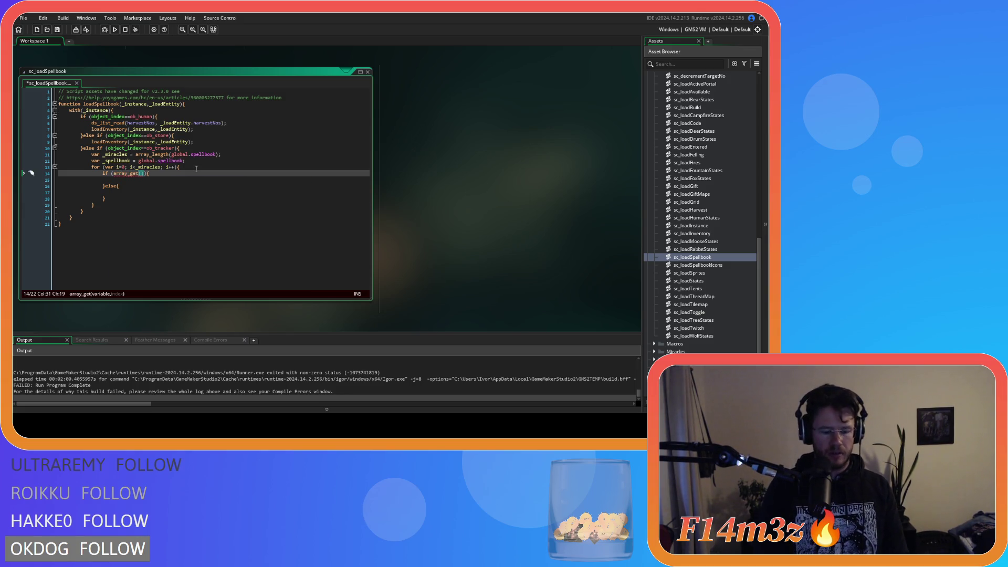
type("_spellbook,i)==")
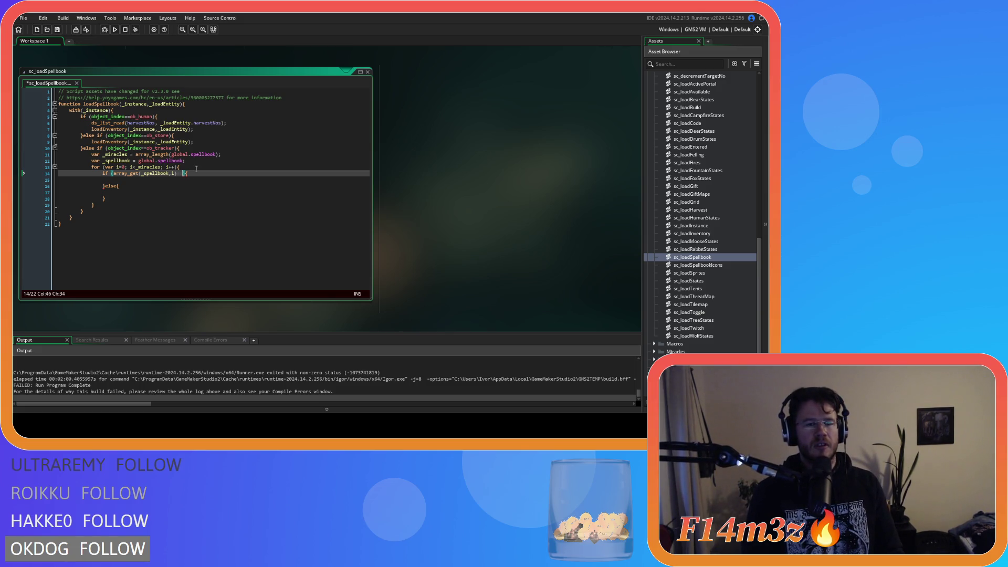
type("\"")
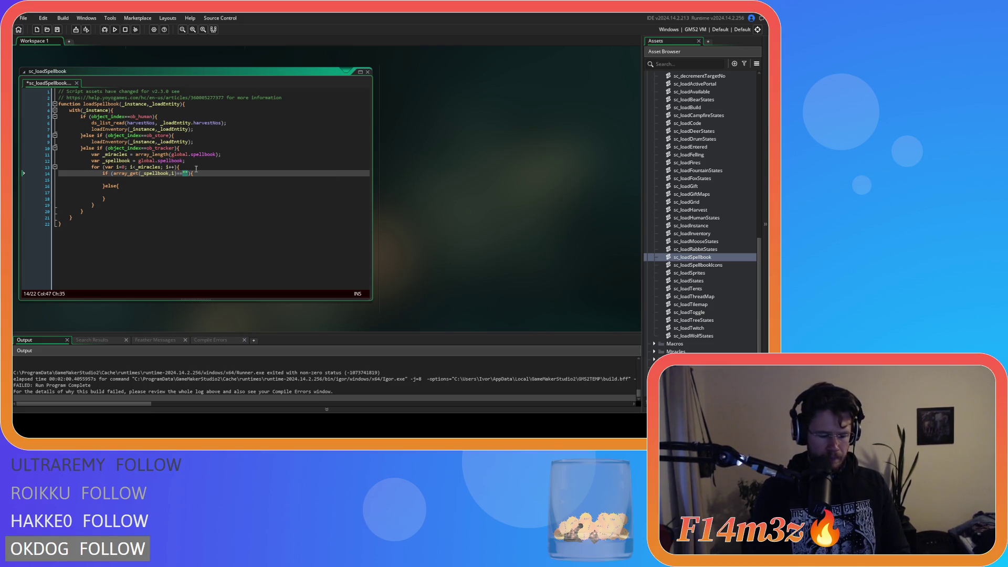
type("Hand")
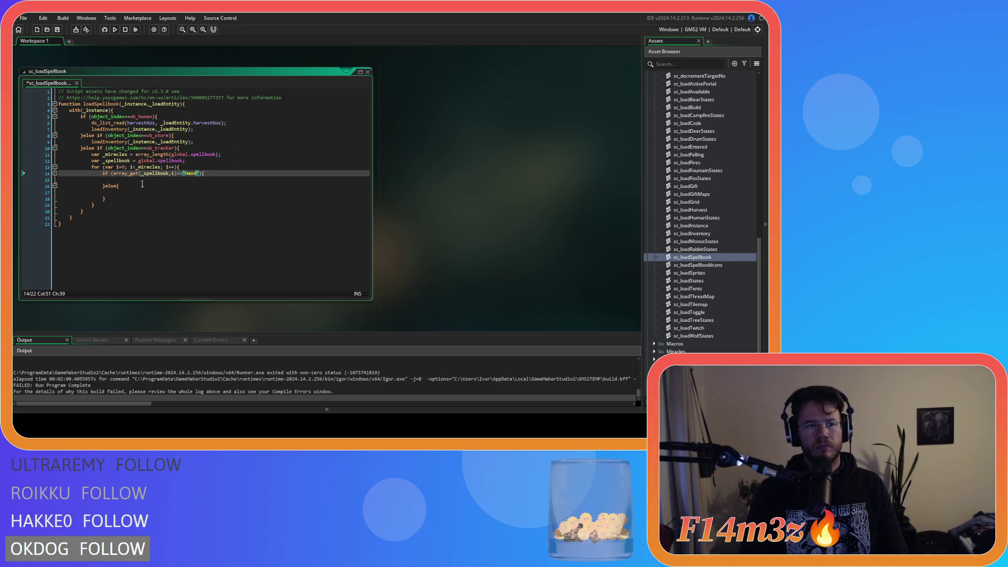
left_click_drag(102, 174, 196, 179)
key("ctrl+c")
left_click(120, 186)
key("BackSpace")
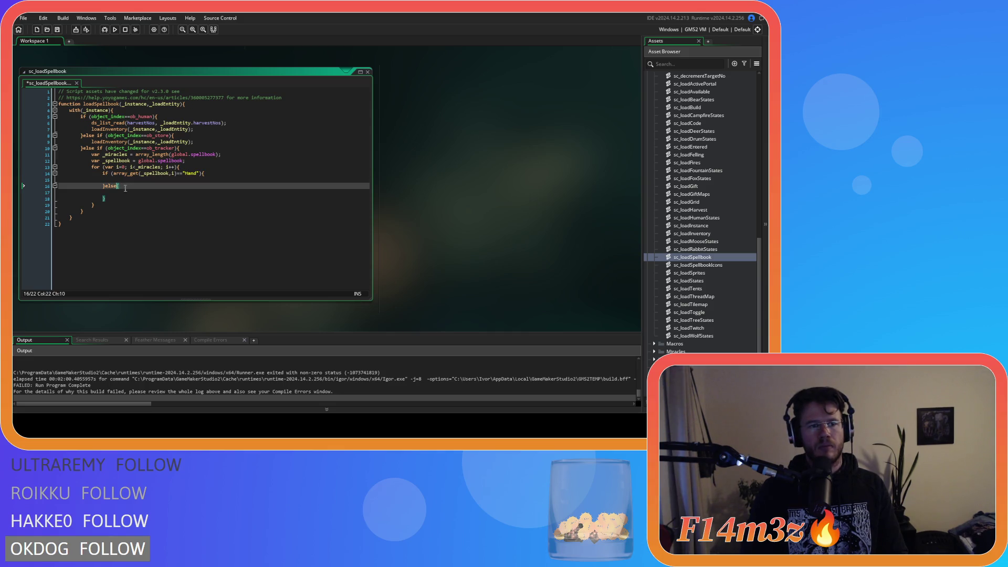
key("ctrl+v")
left_click(147, 197)
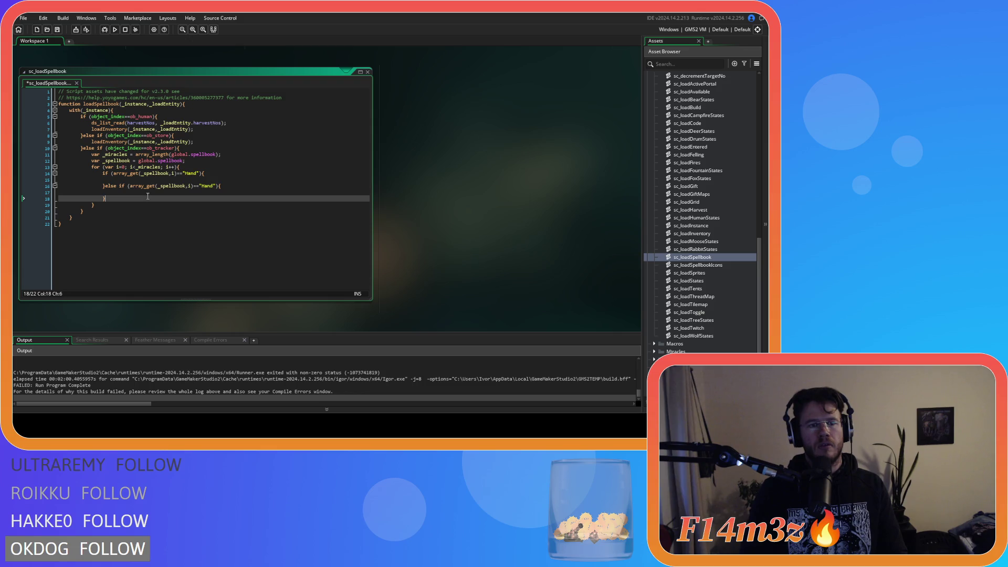
key("ctrl+s")
Change the else-if copy to "Light" and duplicate it as a "Fire" branch.
double_click(207, 186)
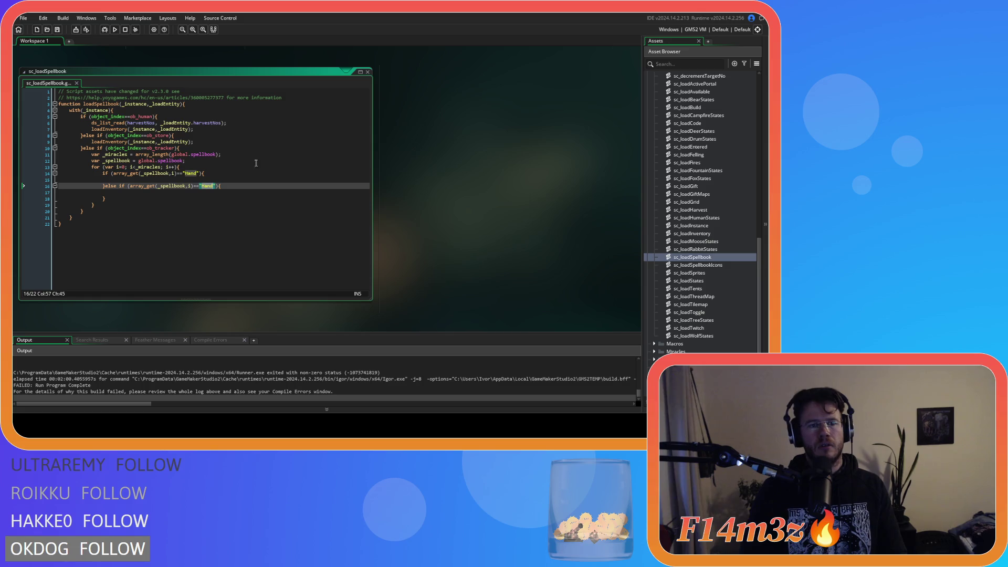
type("Light")
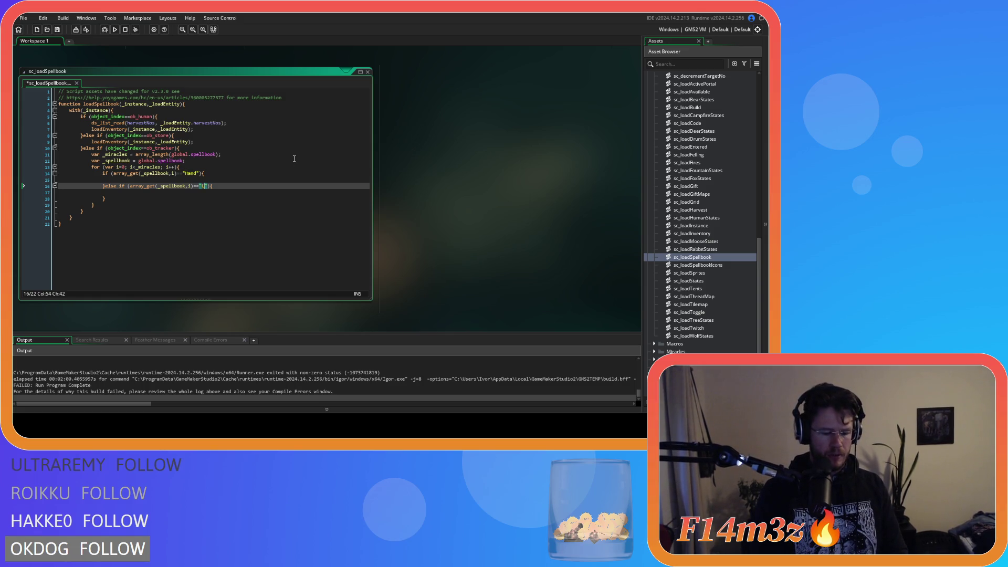
left_click_drag(113, 193, 105, 187)
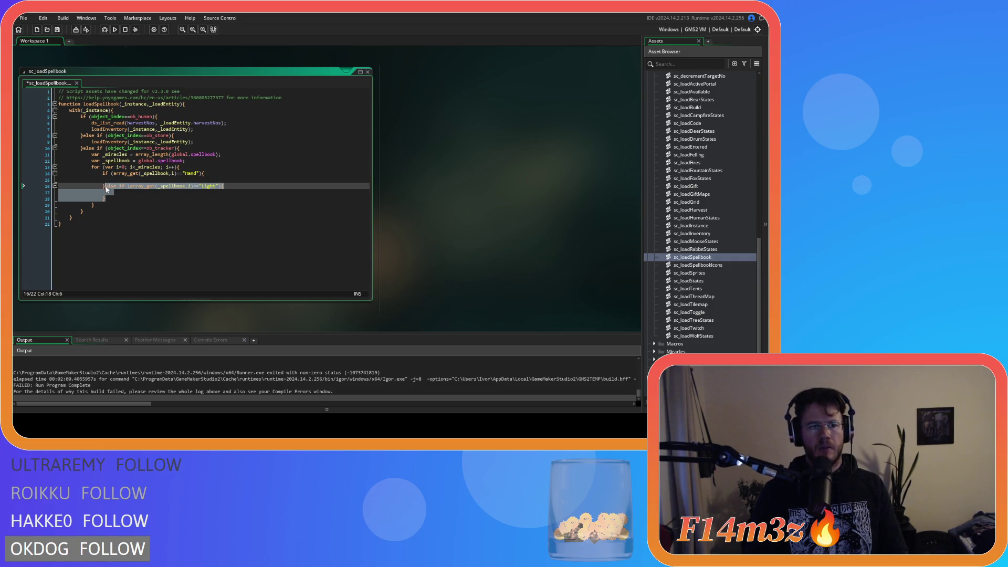
key("ctrl+d")
double_click(208, 199)
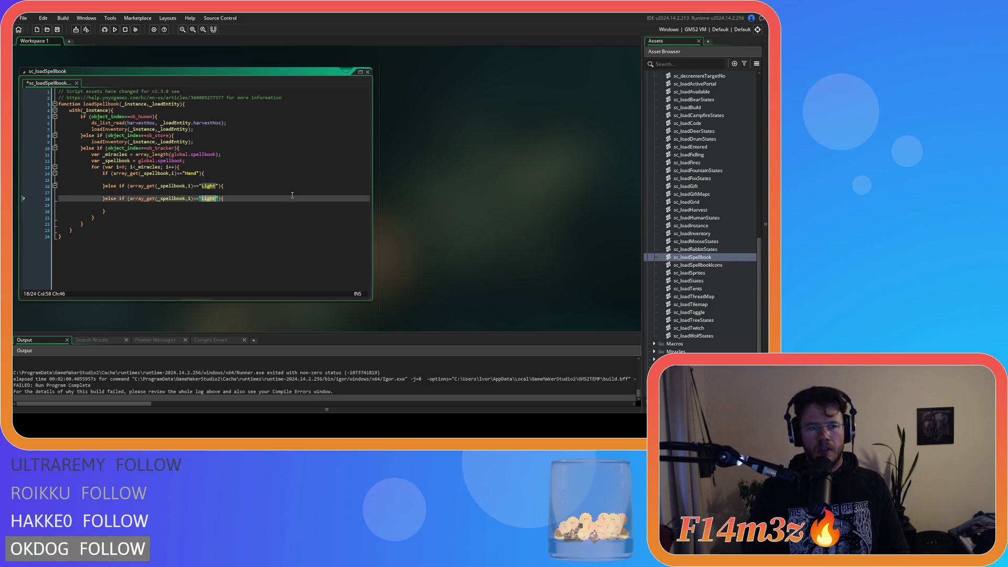
type("Fire")
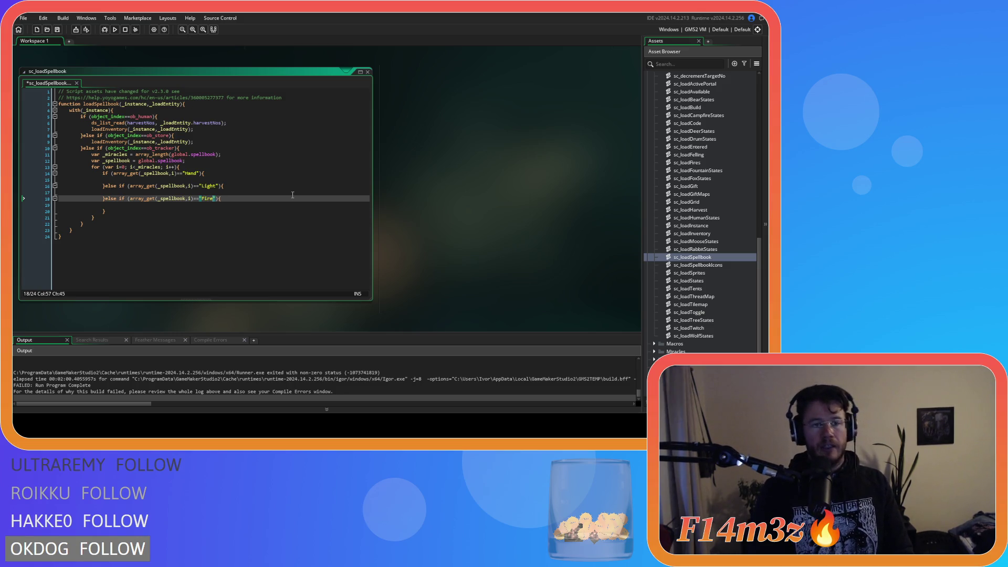
Paste a "Water" else-if branch below Fire, then paste one more "Light" branch.
left_click(144, 210)
key("ctrl+v")
left_click(208, 210)
double_click(209, 211)
type("Water")
left_click(141, 221)
key("ctrl+v")
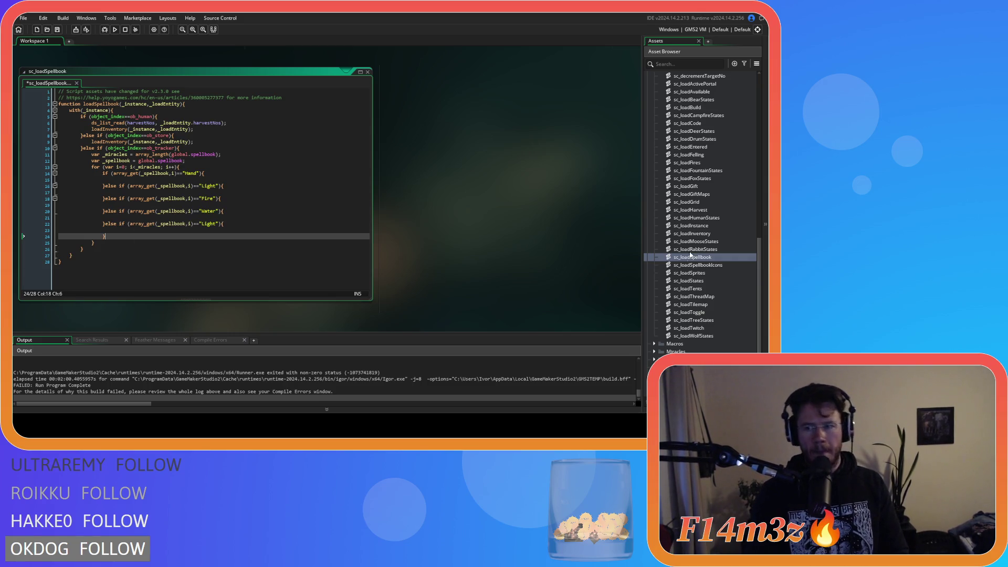
Collapse the Miracles and Save folders and expand Objects > Game in the Asset Browser.
scroll(690, 257, "up", 2)
scroll(679, 231, "down", 5)
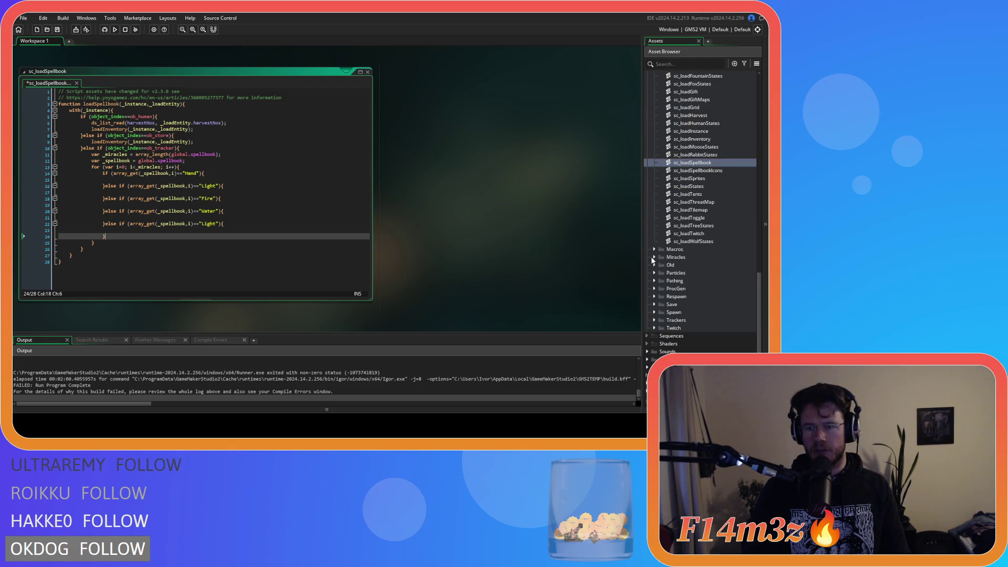
left_click(654, 257)
scroll(682, 252, "down", 3)
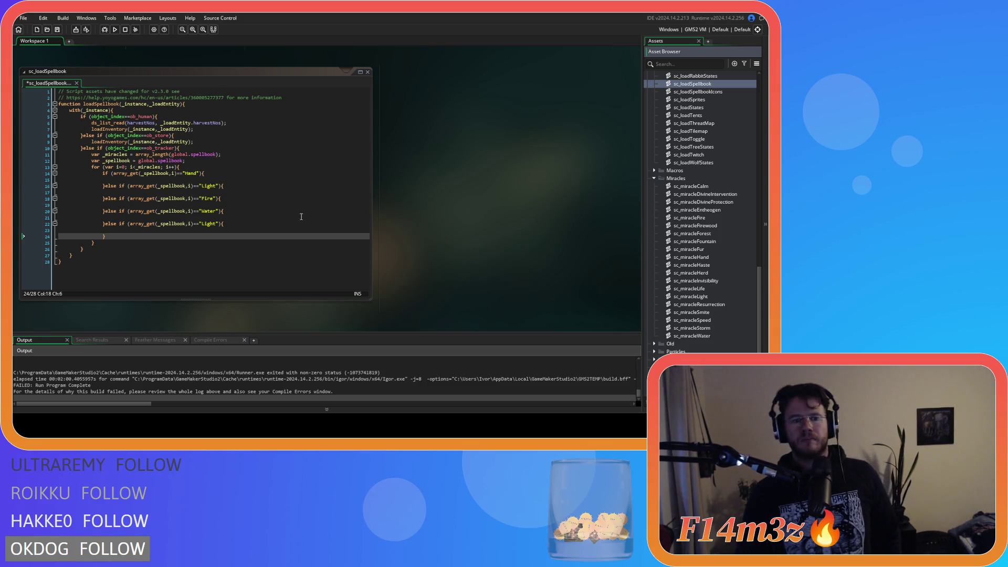
scroll(708, 244, "up", 5)
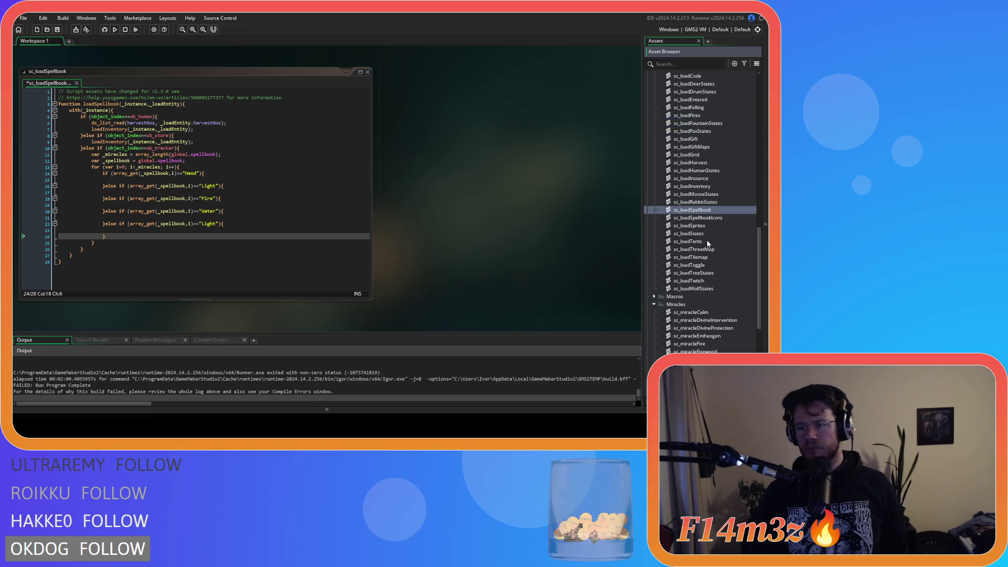
left_click(654, 305)
scroll(651, 307, "up", 10)
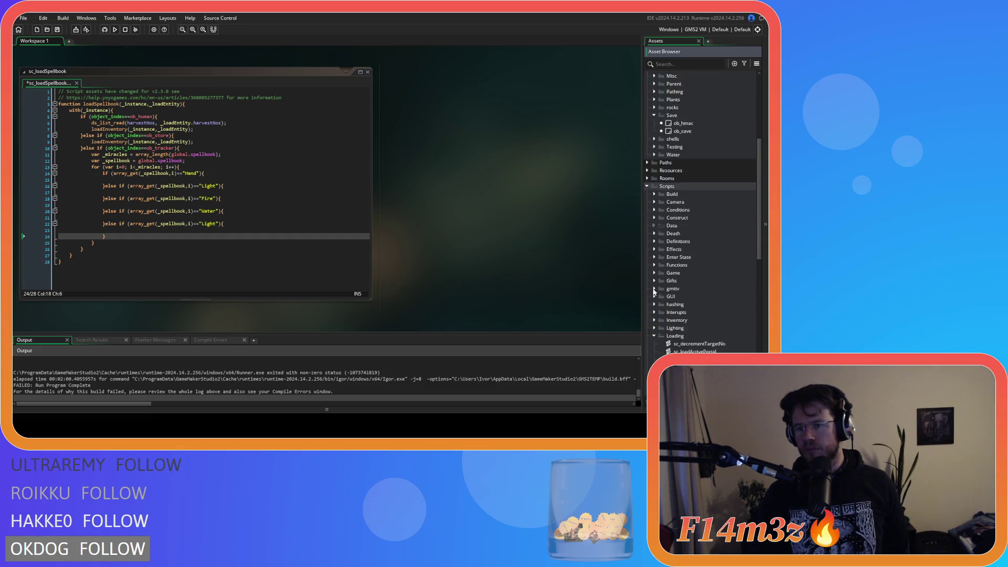
left_click(654, 290)
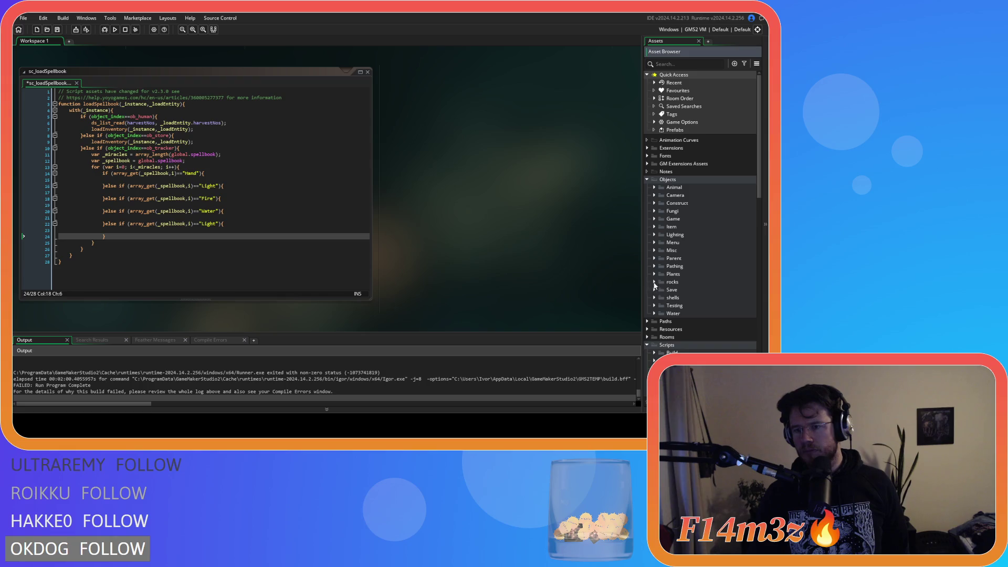
left_click(655, 219)
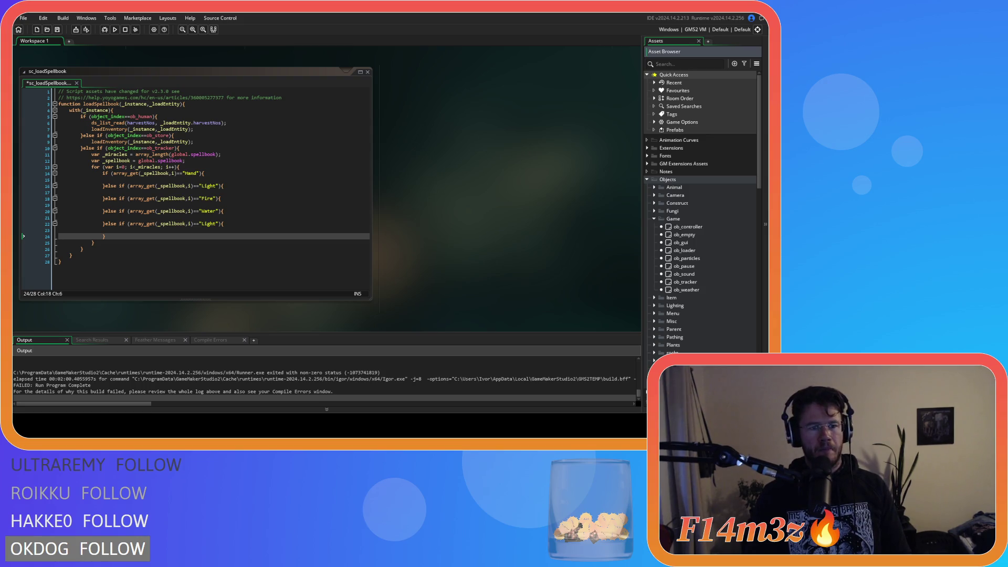
Paste another else-if "Light" branch on the blank loop line.
left_click(152, 233)
key("ctrl+v")
double_click(209, 237)
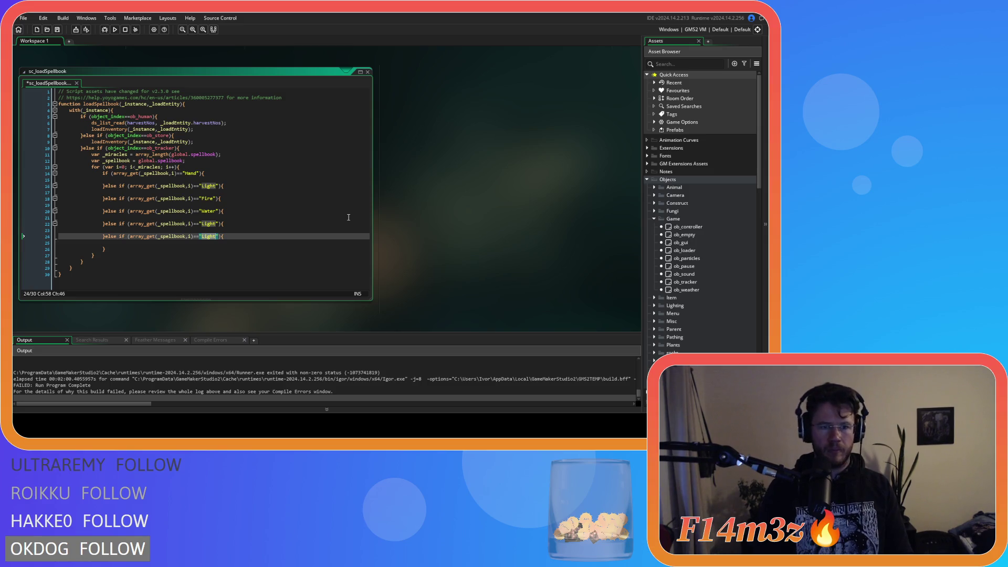
Open the ob_tracker object from the Asset Browser.
scroll(684, 304, "down", 9)
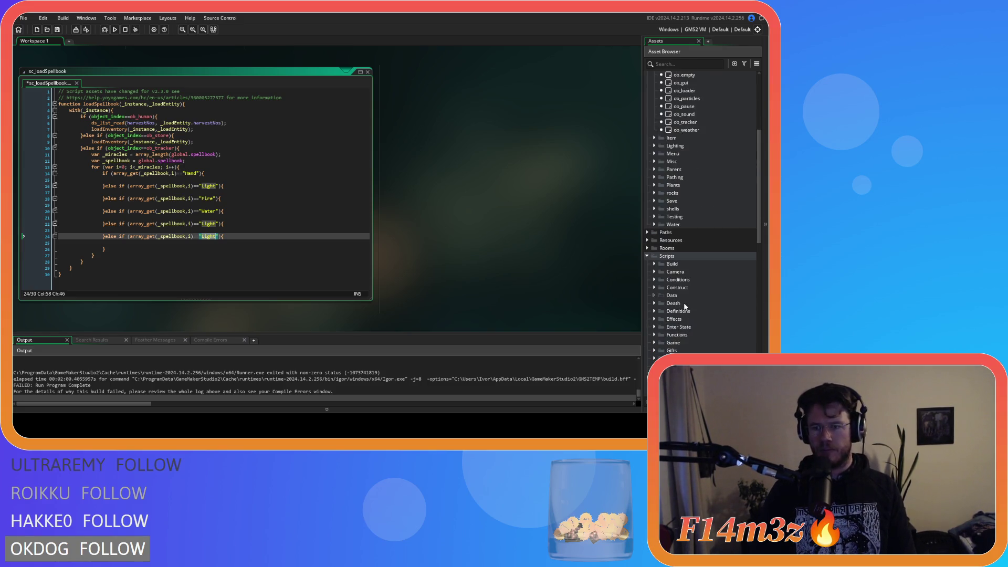
scroll(684, 302, "down", 8)
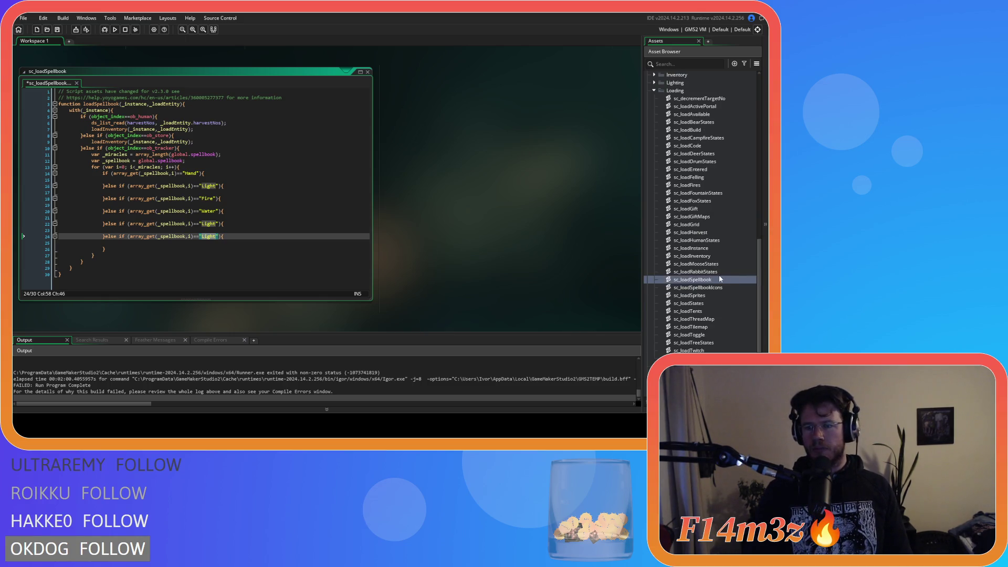
scroll(717, 281, "down", 1)
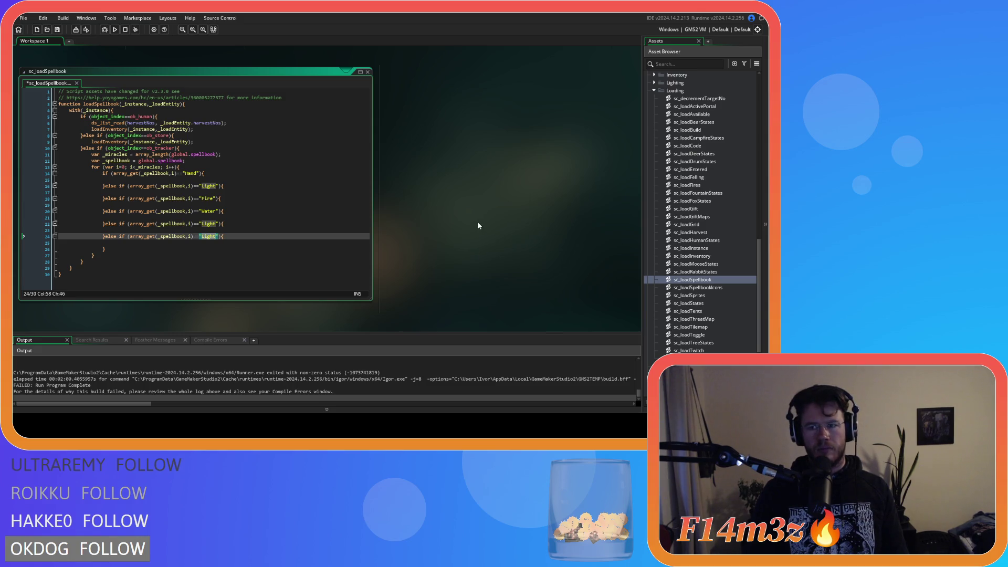
scroll(691, 257, "up", 15)
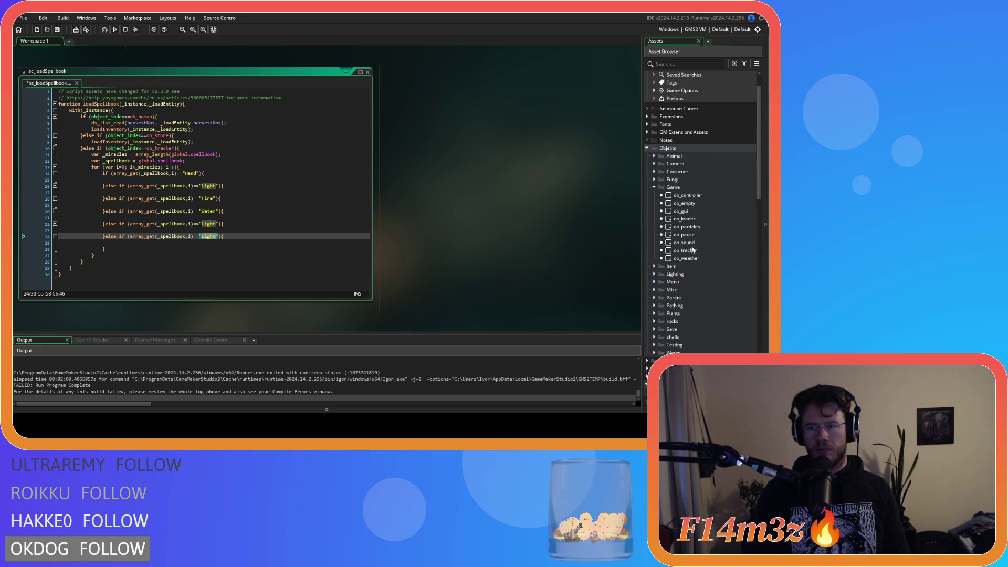
double_click(692, 250)
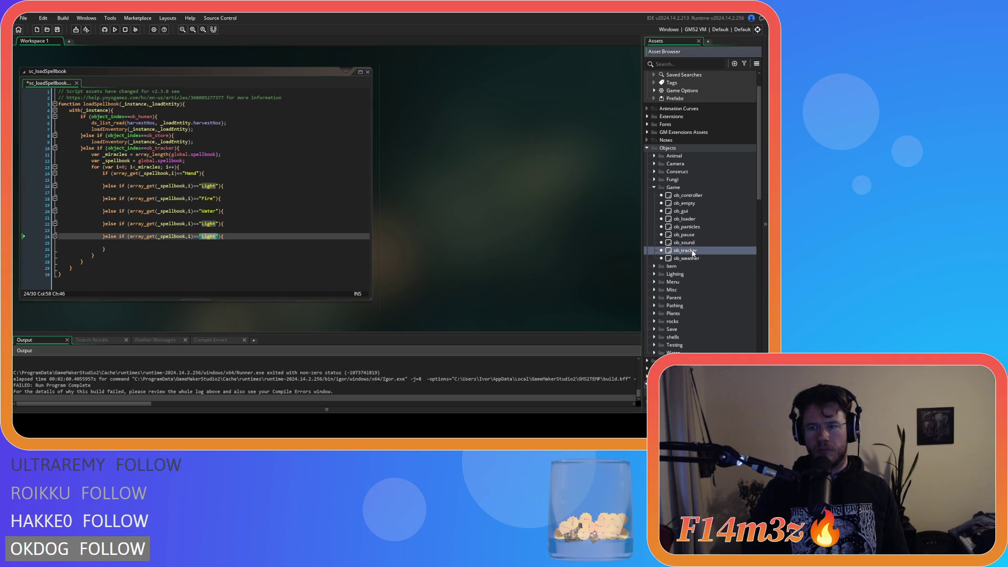
Replace "Light" on line 24 with "Divine Intervention", undoing a stray D.
scroll(440, 181, "down", 1)
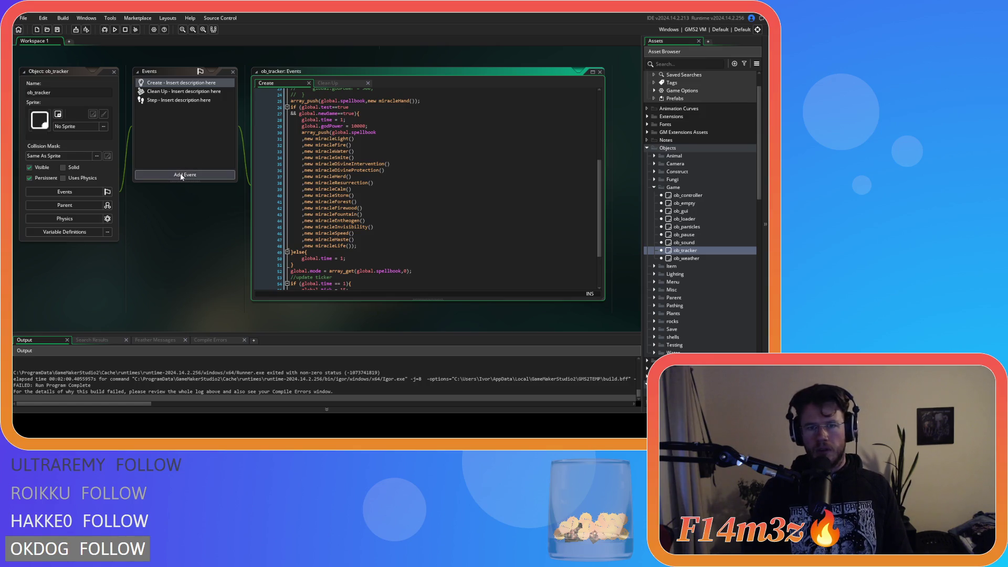
scroll(180, 176, "up", 5)
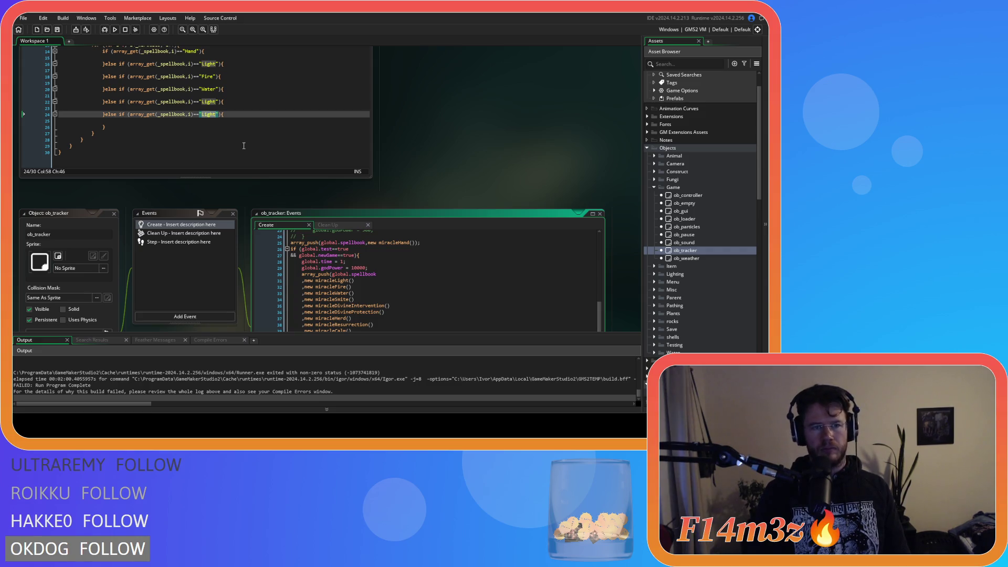
type("D")
key("ctrl+z")
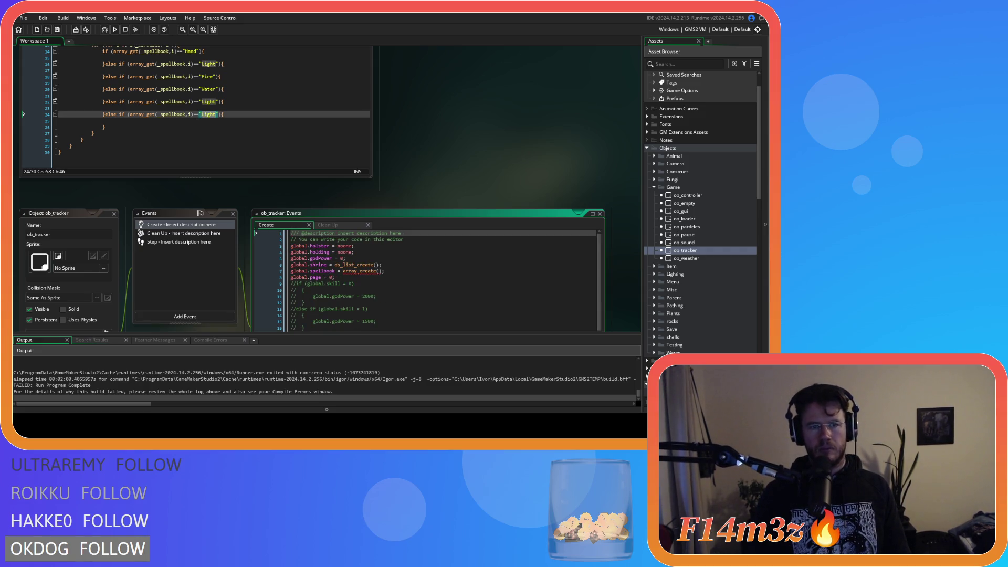
double_click(204, 114)
type("D")
type("ivine Interven")
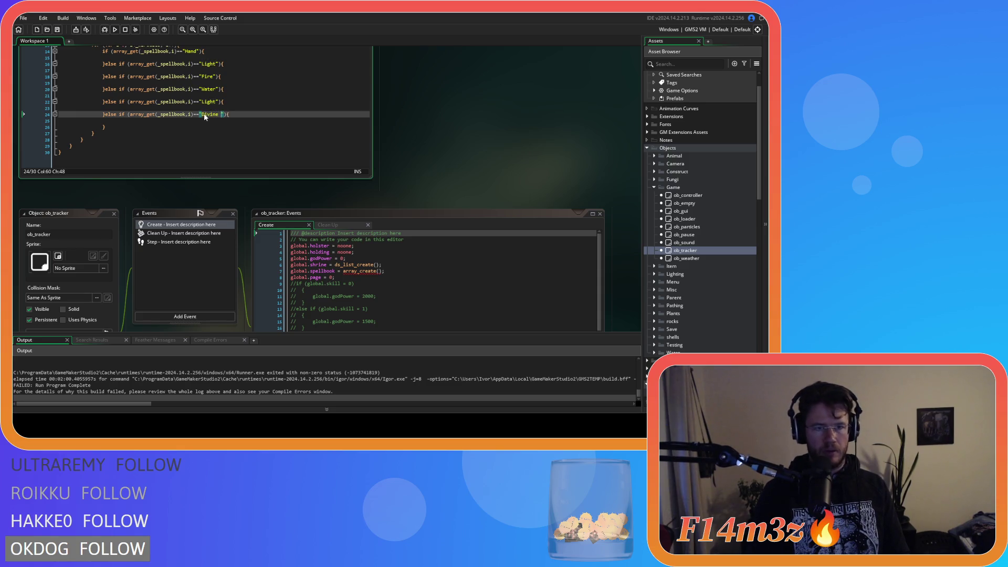
type("tion")
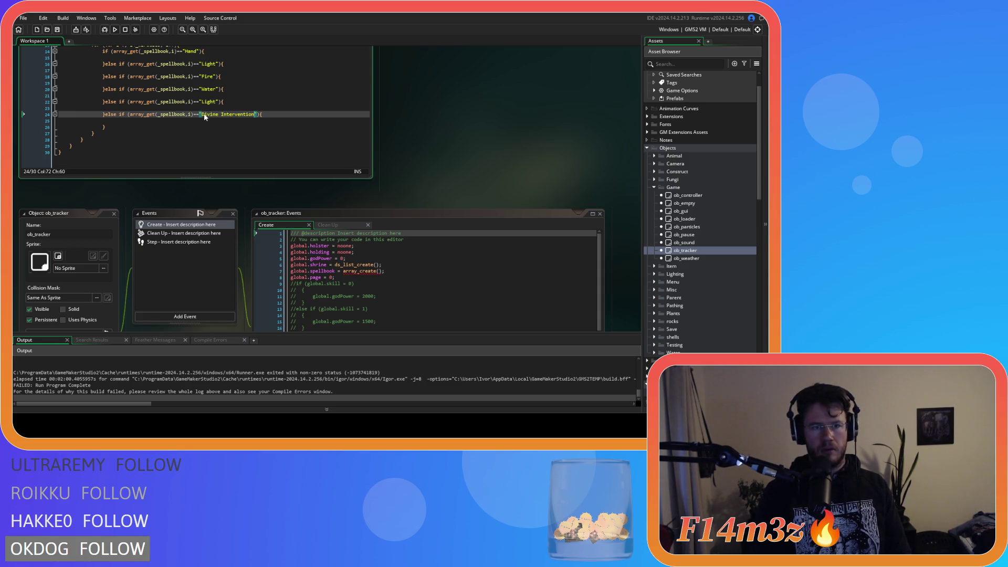
Add a "Divine Protection" else-if branch, then another "Light" branch below it.
left_click(148, 128)
key("ctrl+v")
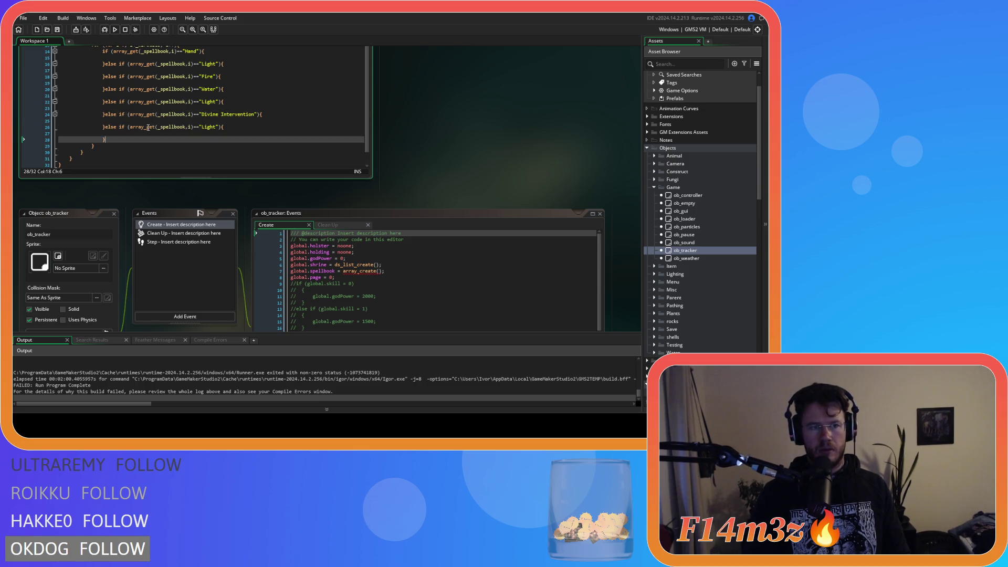
double_click(209, 127)
type("Divine ")
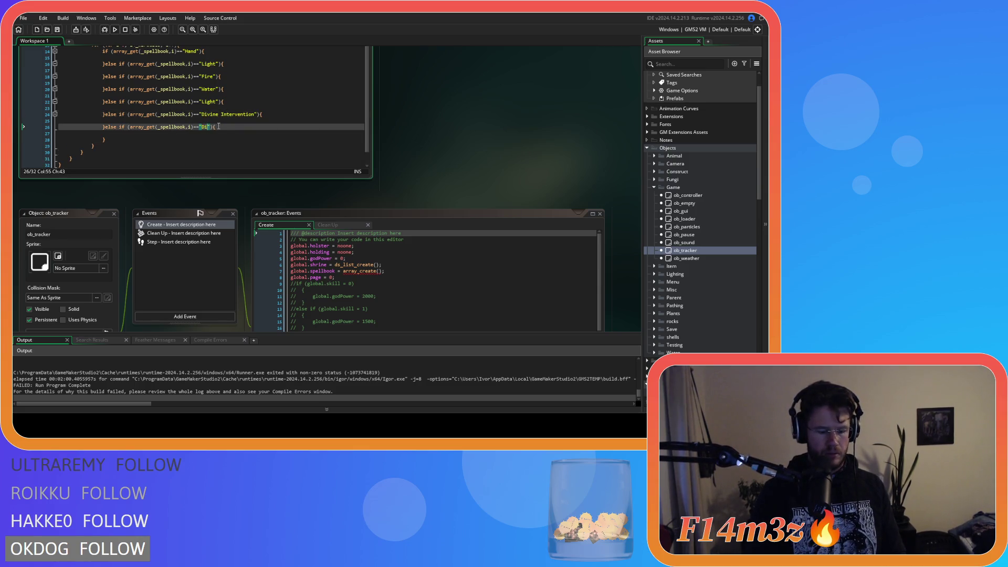
type("Protection")
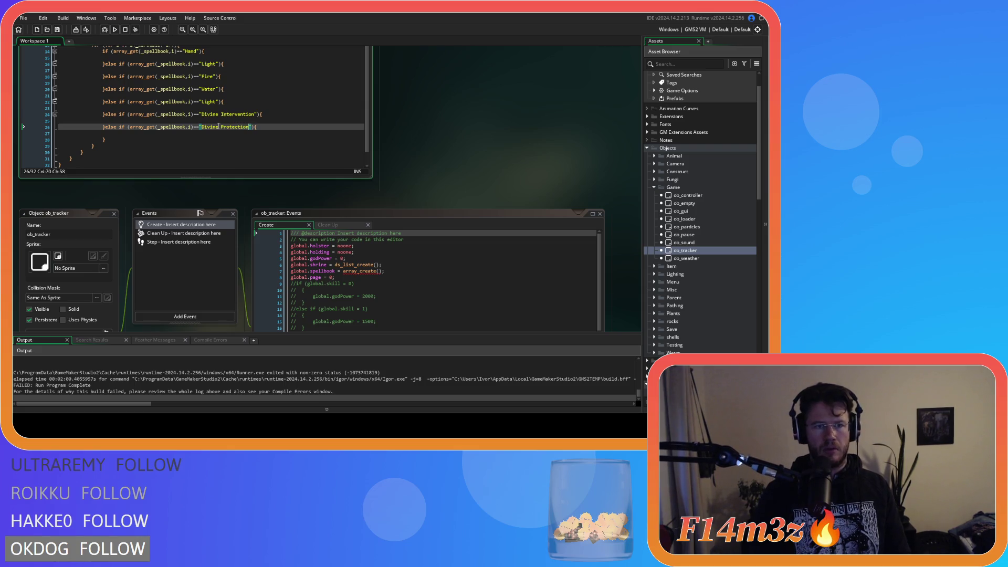
left_click(146, 140)
key("ctrl+v")
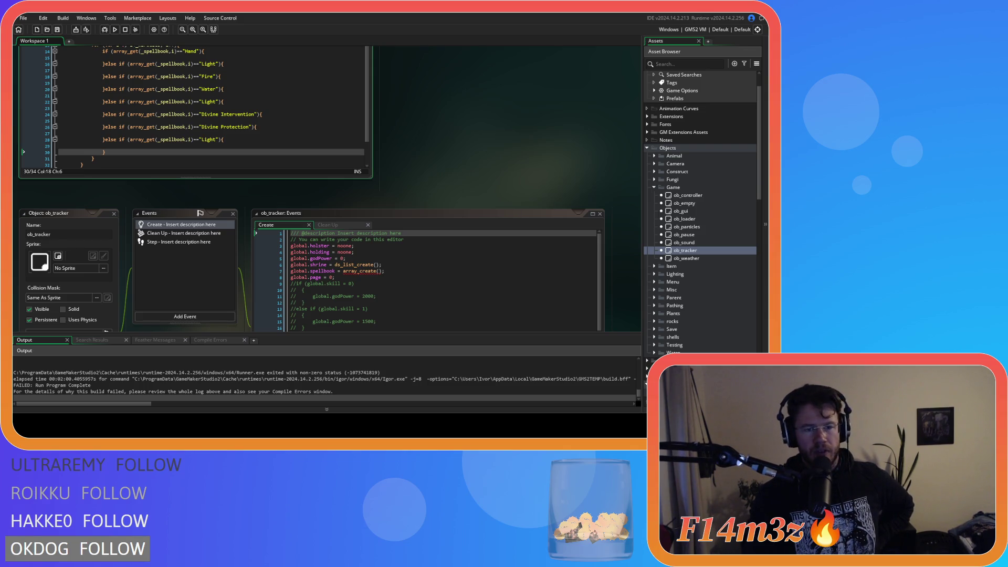
left_click(225, 139)
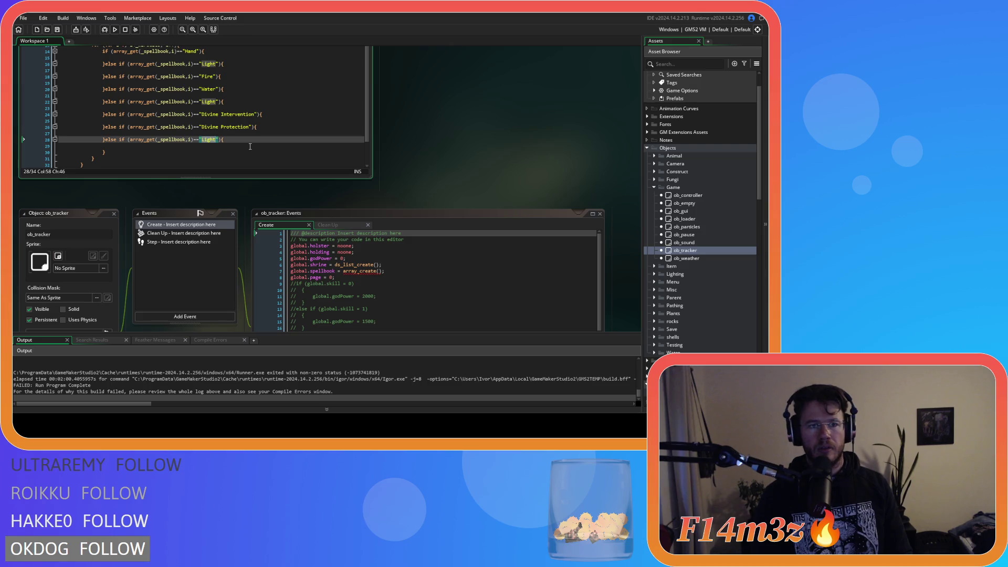
scroll(444, 169, "down", 6)
scroll(231, 201, "up", 3)
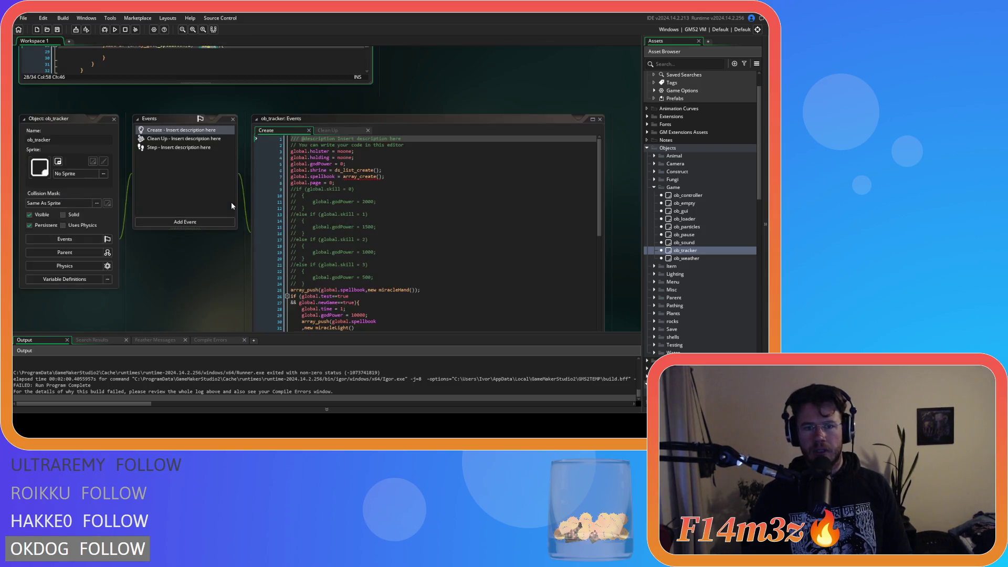
scroll(231, 202, "down", 2)
scroll(235, 201, "up", 6)
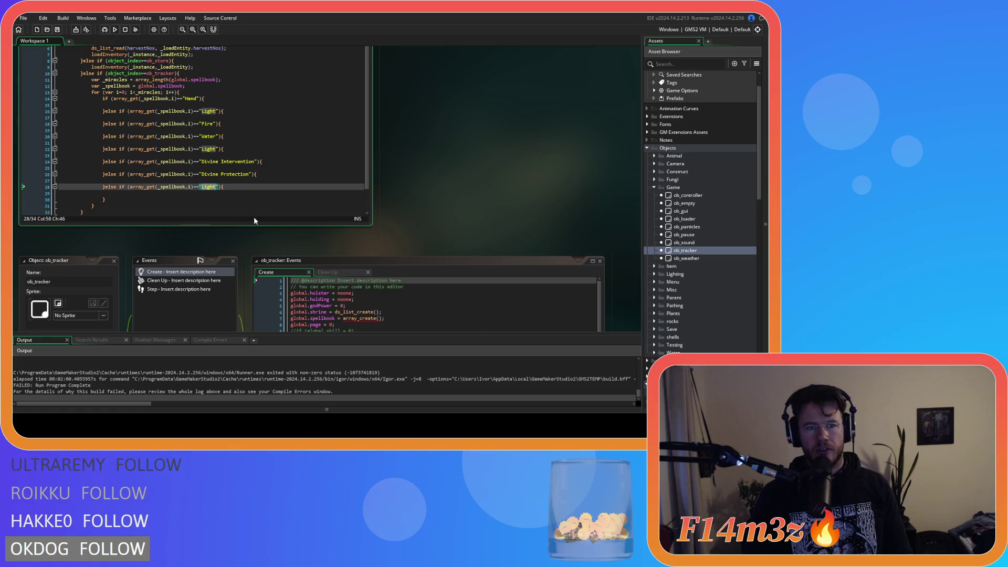
scroll(436, 245, "up", 2)
scroll(417, 244, "down", 2)
scroll(415, 243, "up", 3)
scroll(413, 237, "up", 1)
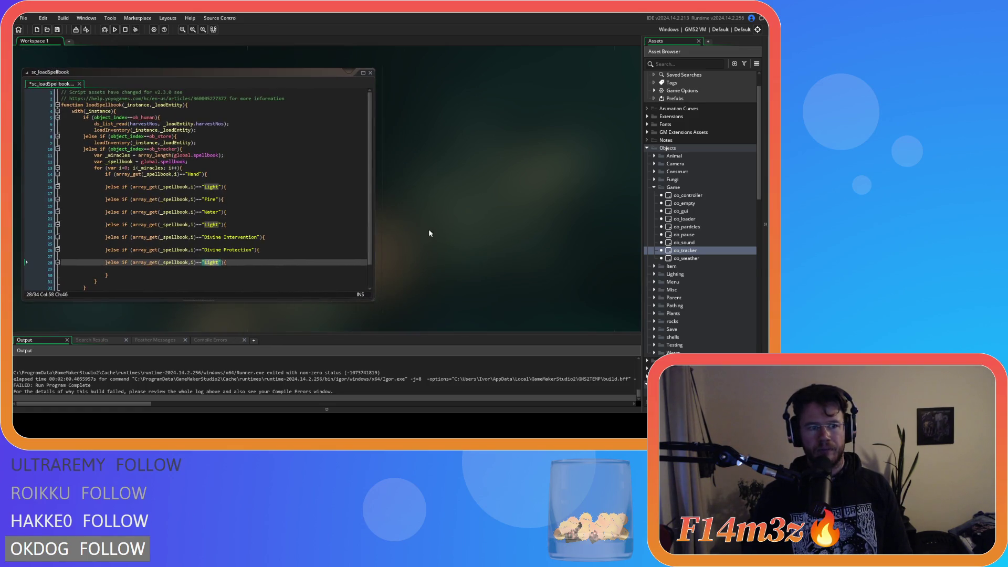
scroll(448, 238, "up", 1)
scroll(488, 231, "down", 1)
scroll(486, 228, "up", 1)
mouse_move(487, 233)
left_mouse_down()
mouse_move(493, 226)
mouse_move(489, 243)
left_mouse_up()
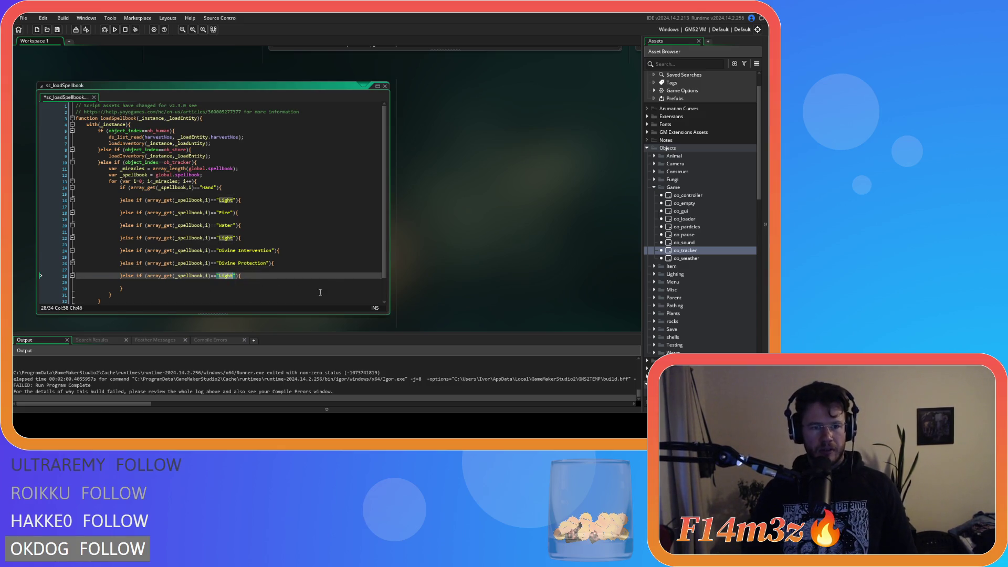
scroll(308, 291, "down", 2)
scroll(439, 253, "down", 3)
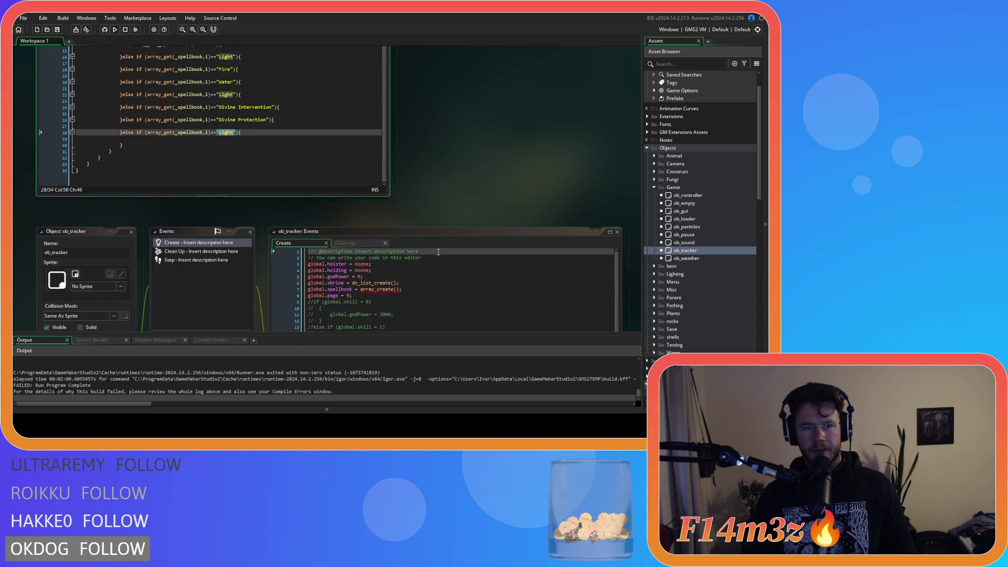
scroll(206, 289, "down", 3)
scroll(232, 279, "up", 5)
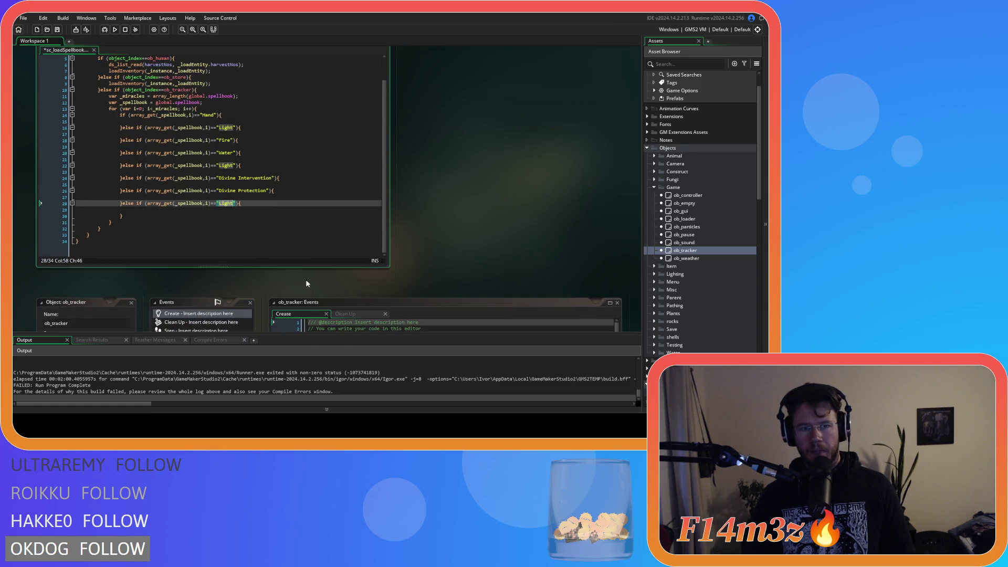
scroll(485, 253, "down", 4)
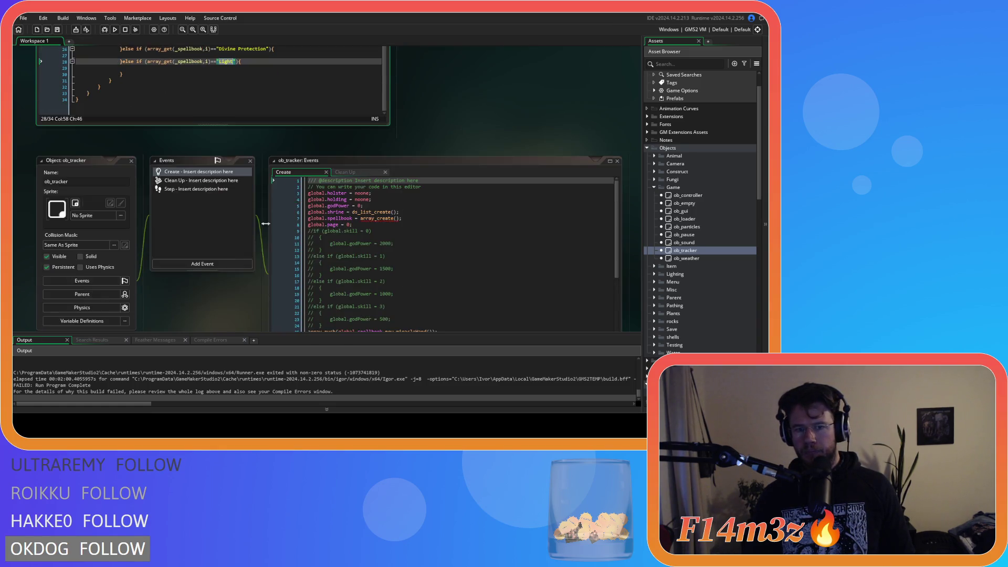
scroll(291, 242, "down", 6)
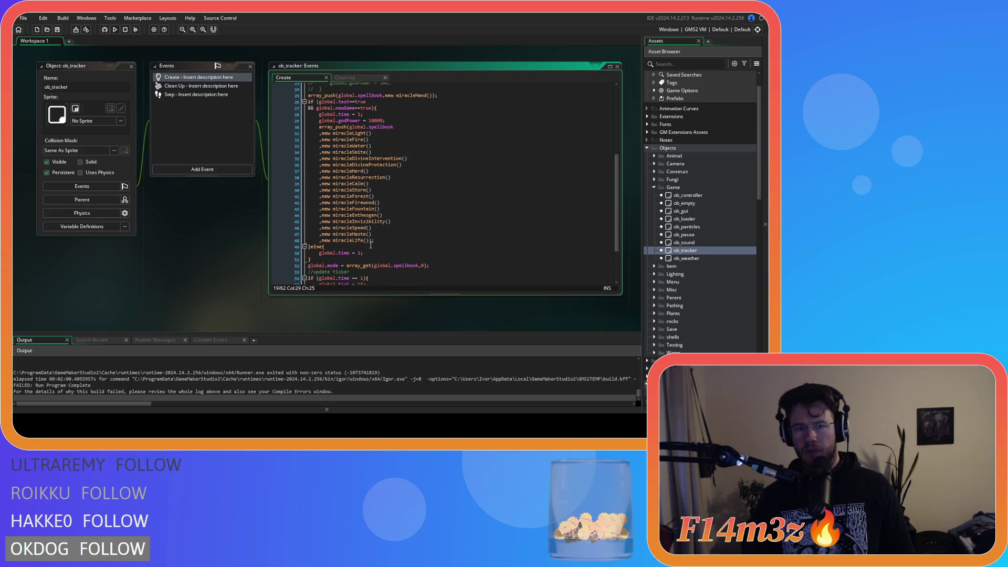
scroll(205, 239, "up", 2)
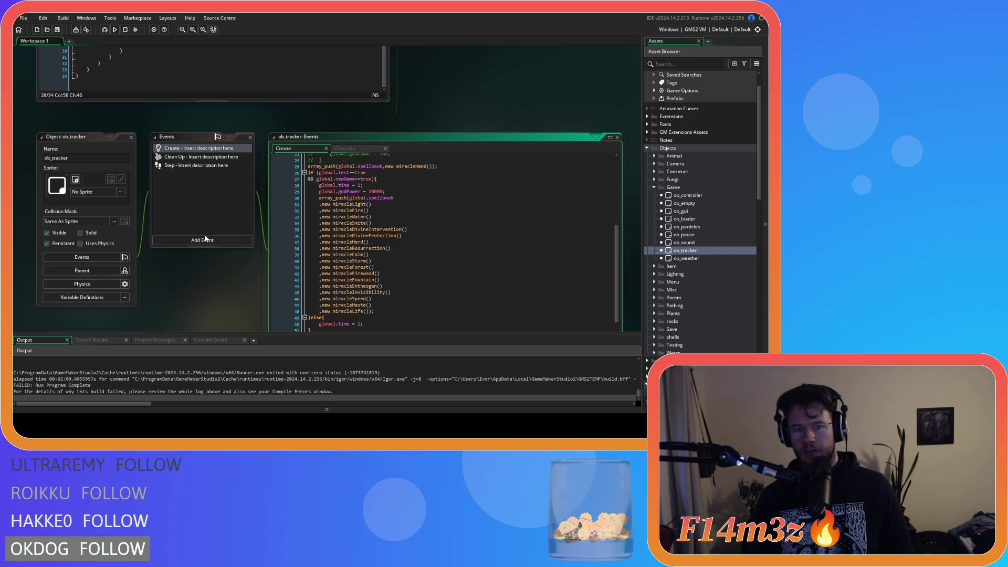
scroll(205, 239, "up", 5)
left_click(225, 205)
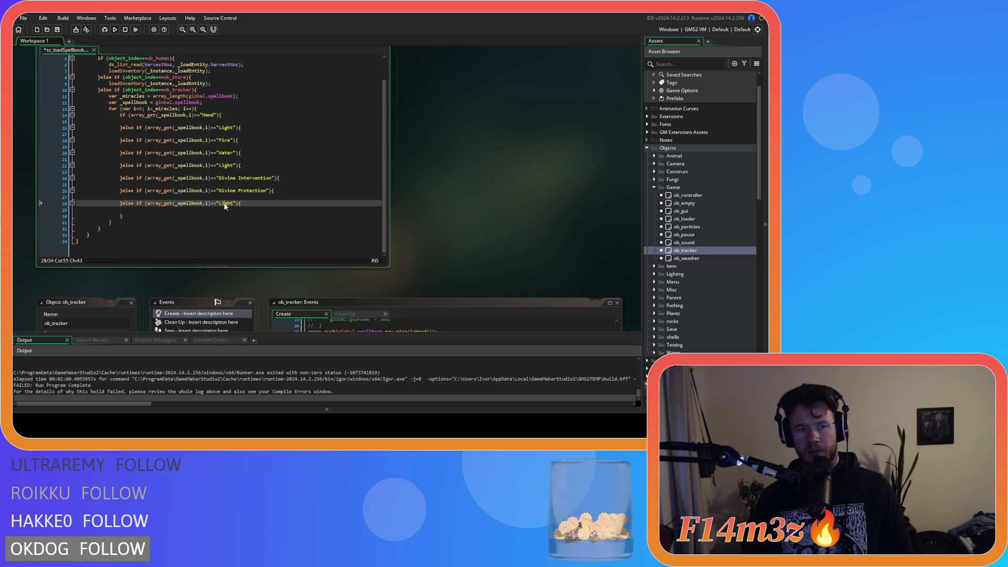
Rename the pasted "Light" checks to "Herd" and "Resurrection".
double_click(224, 205)
type("Herd")
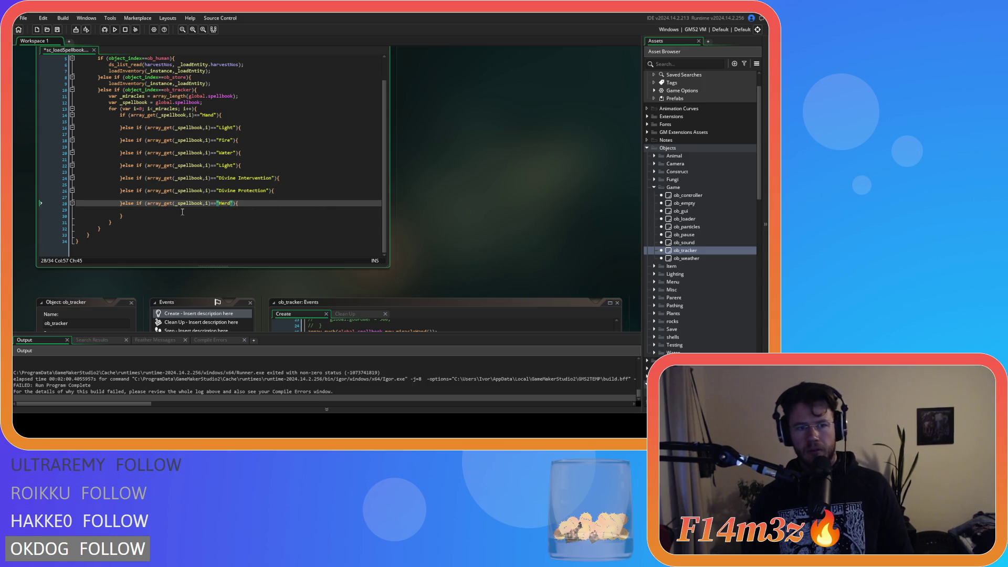
key("Return")
key("Return")
scroll(468, 207, "down", 6)
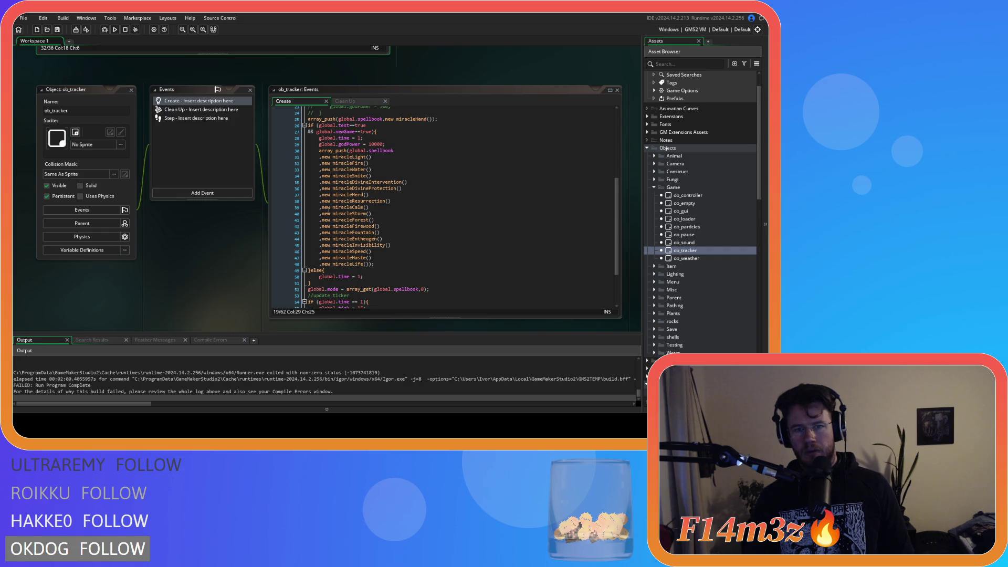
scroll(168, 225, "up", 4)
double_click(227, 146)
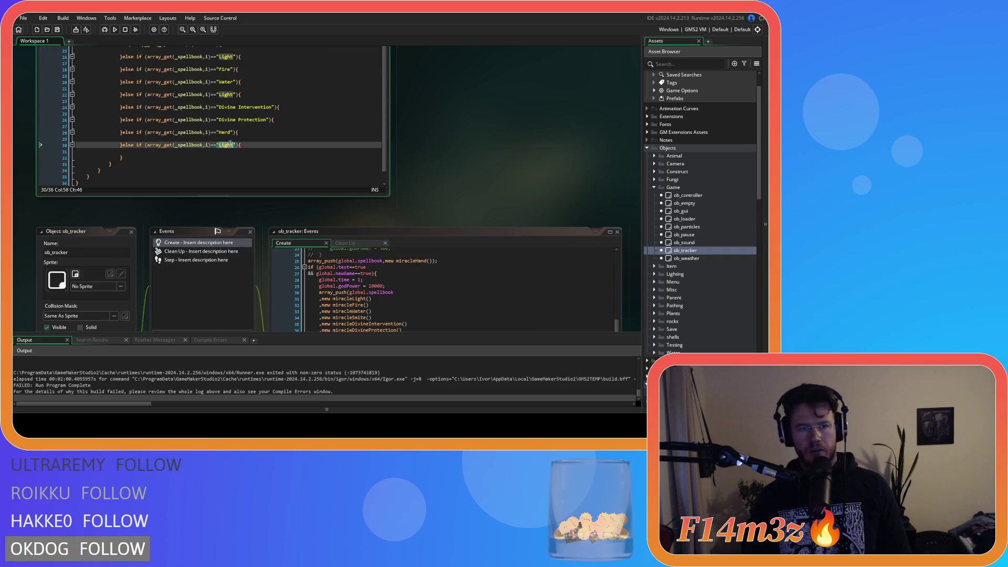
type("Resurre")
type("ction")
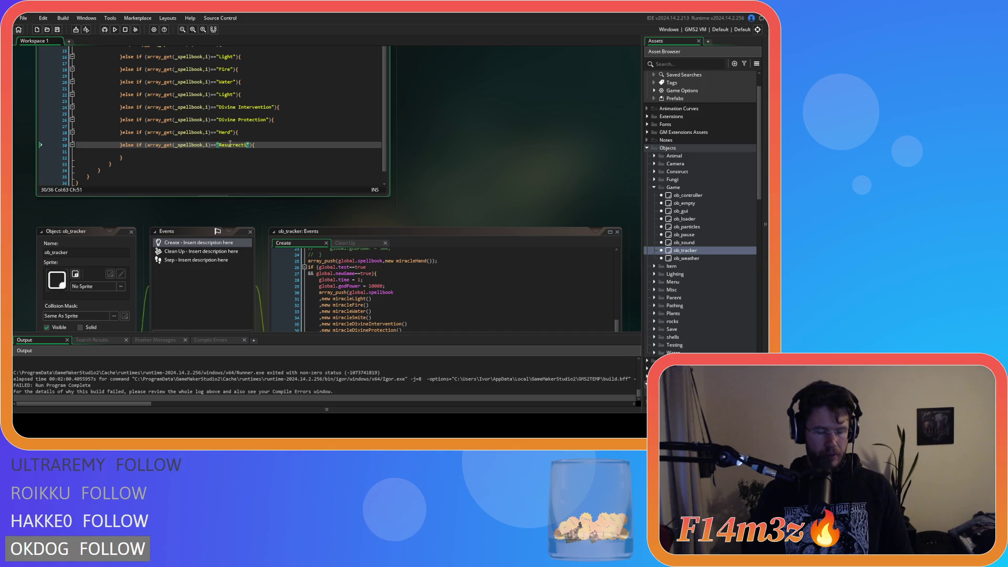
Add else-if checks for "Calm" and "Storm" after Resurrection.
left_click(171, 157)
key("ctrl+v")
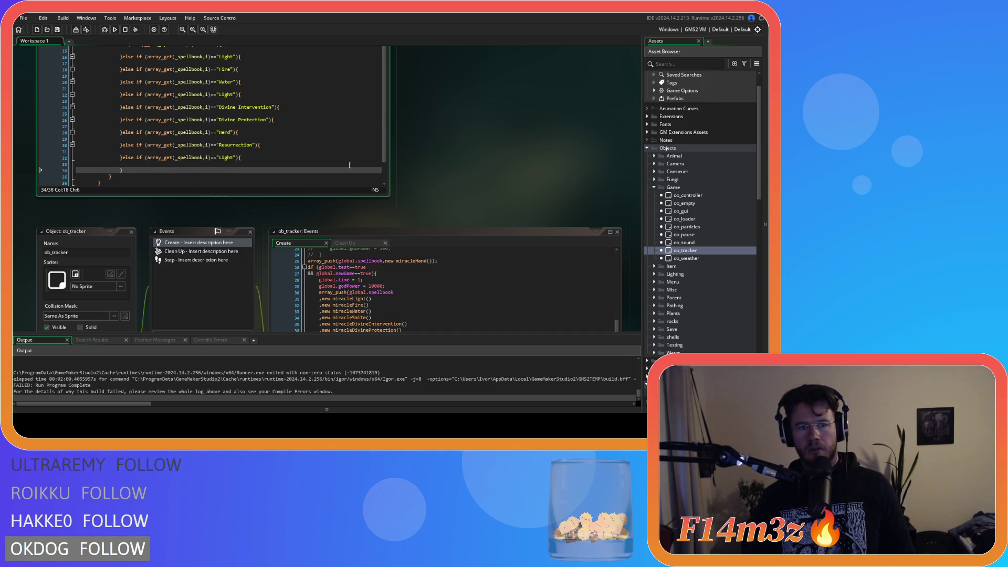
scroll(400, 155, "down", 5)
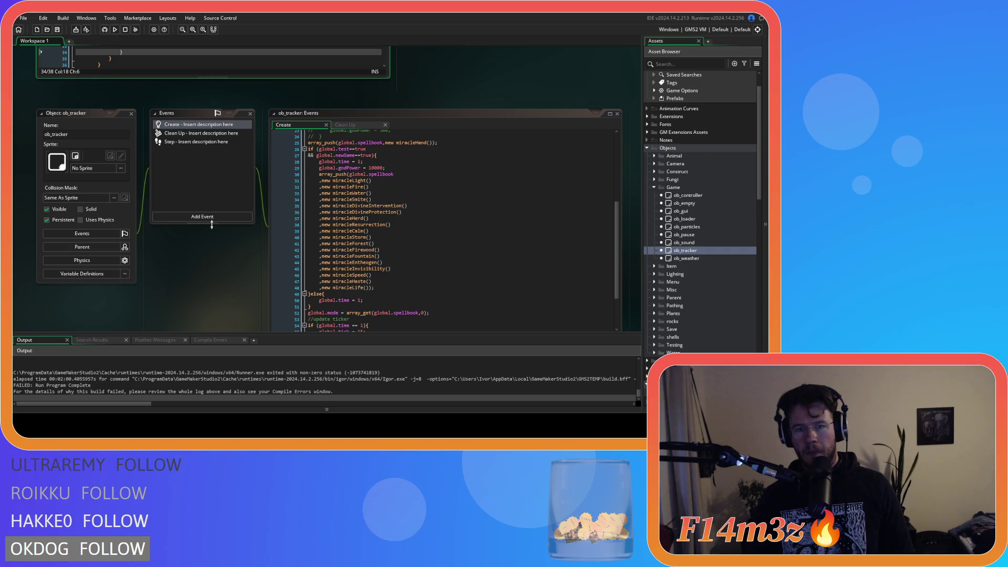
scroll(211, 224, "up", 5)
double_click(227, 157)
type("Calm")
scroll(227, 157, "down", 1)
scroll(210, 219, "down", 4)
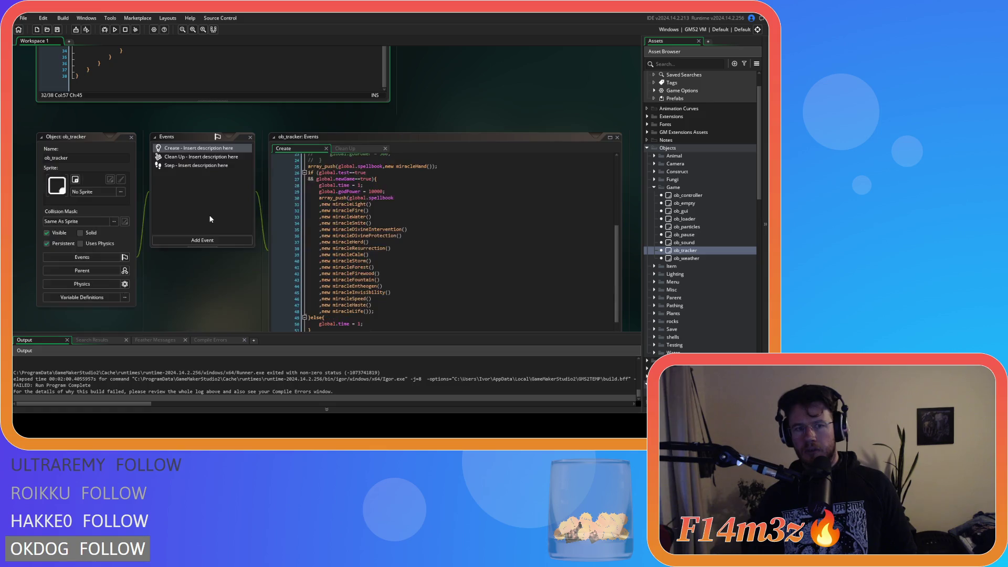
scroll(210, 219, "up", 4)
key("Return")
key("Return")
type("}else if (array_get(_spellbook,i)==\"Light\"){")
double_click(227, 145)
type("Storm")
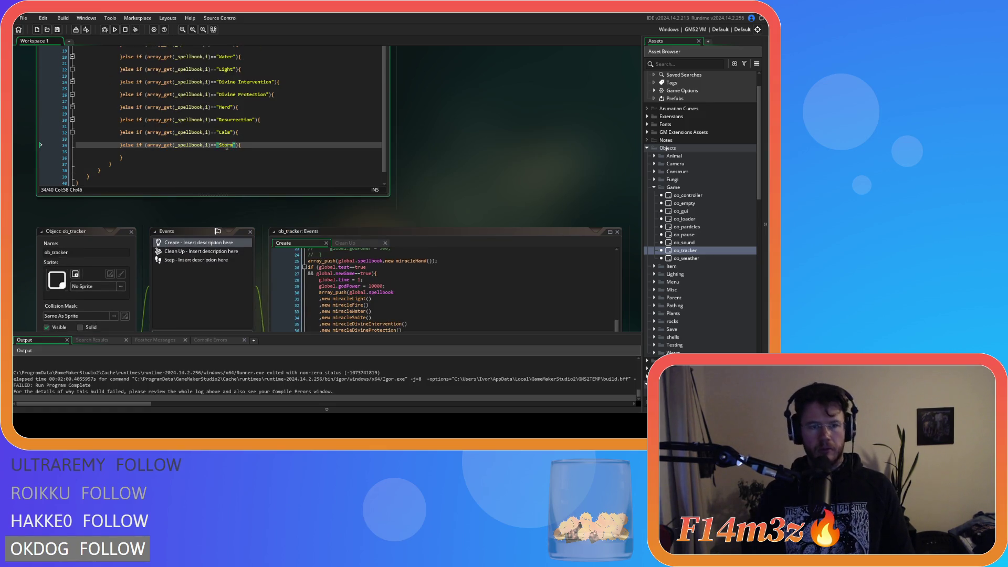
Add else-if checks for "Forest" and "Firewood".
key("Return")
key("Return")
scroll(210, 238, "down", 6)
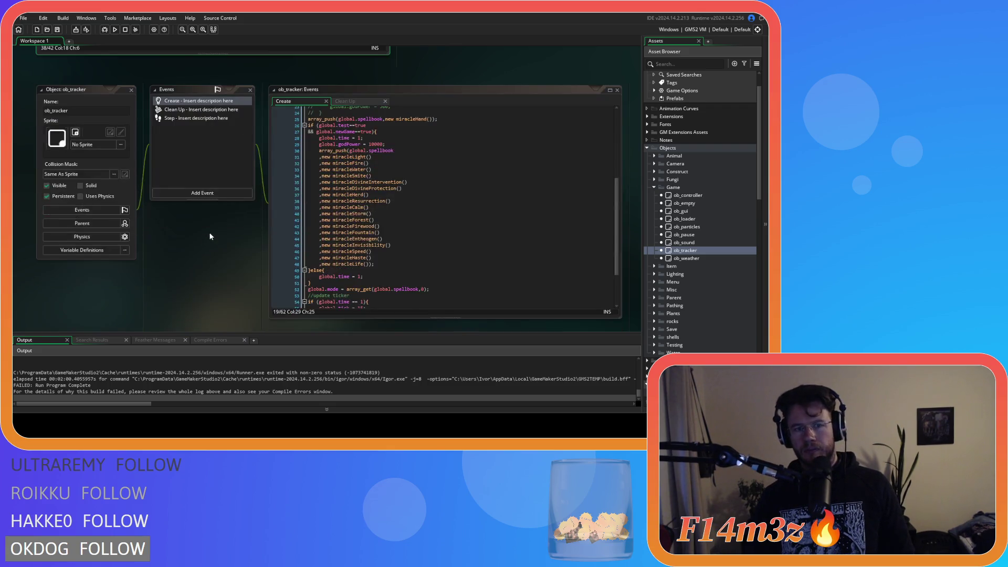
scroll(197, 182, "up", 5)
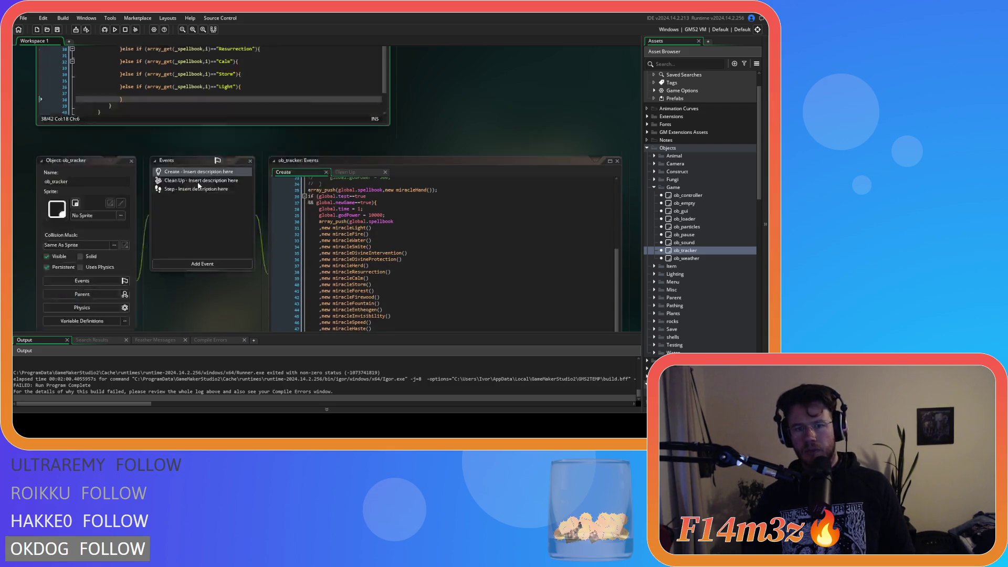
double_click(227, 134)
type("Forest")
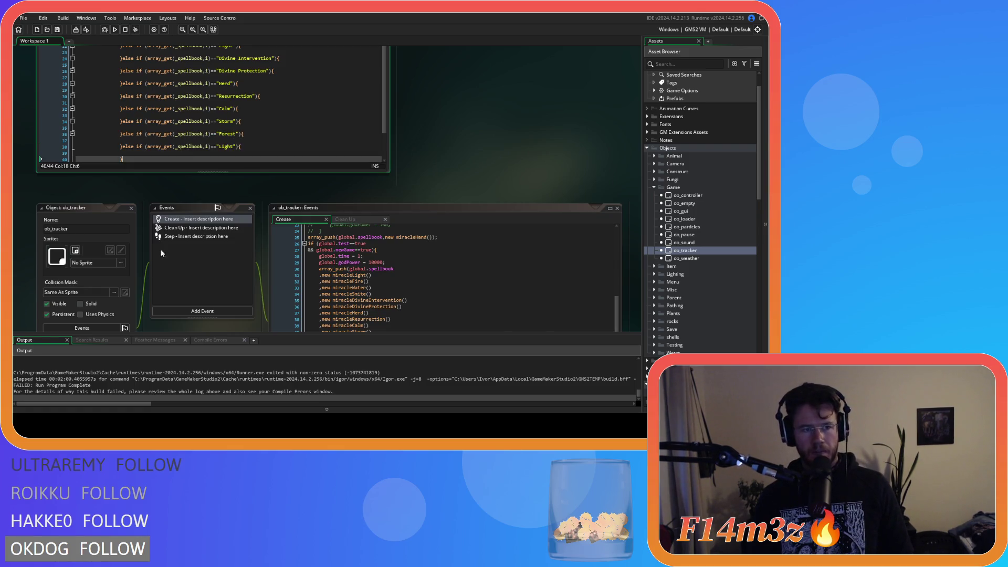
scroll(153, 261, "down", 5)
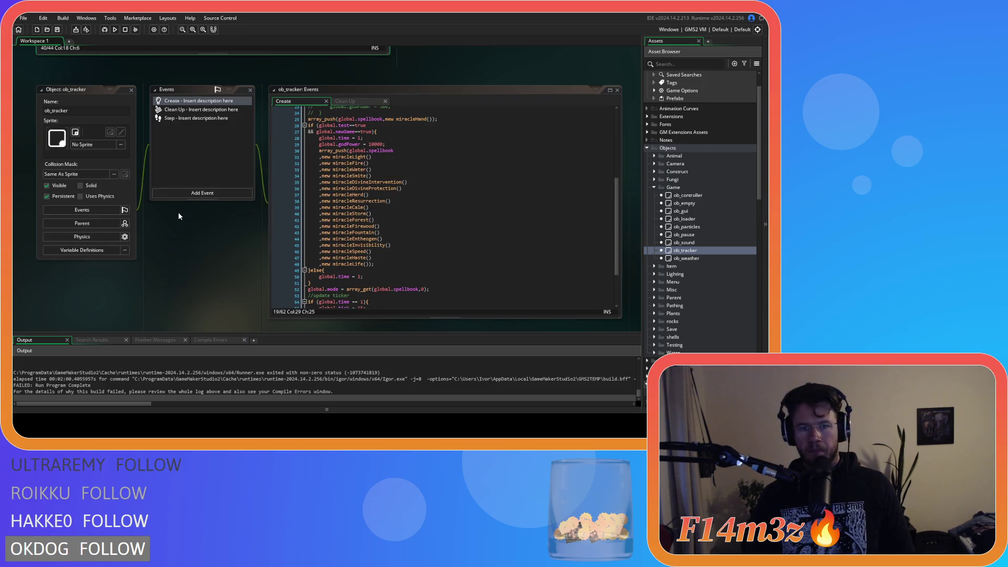
scroll(179, 216, "up", 5)
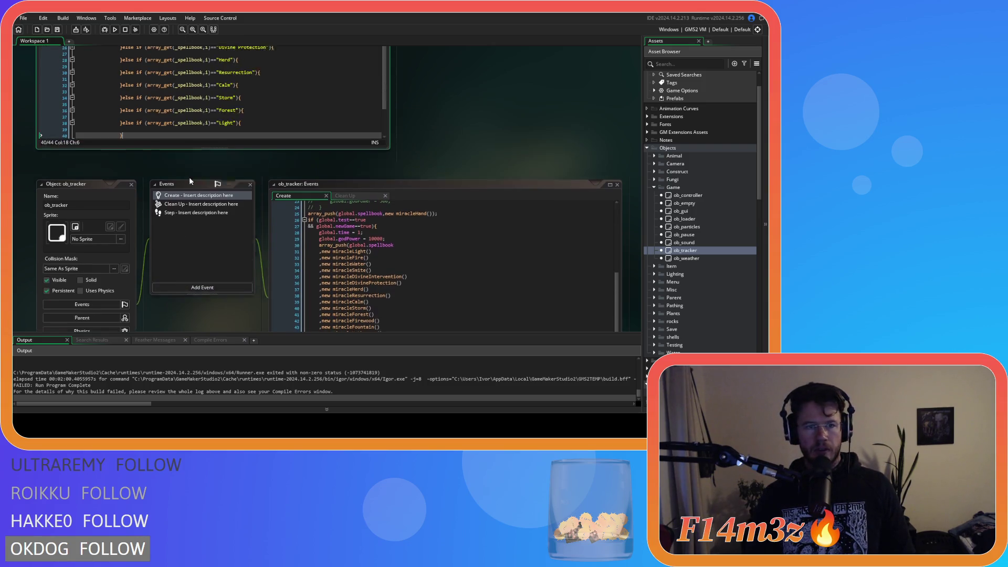
double_click(228, 146)
type("Firewood")
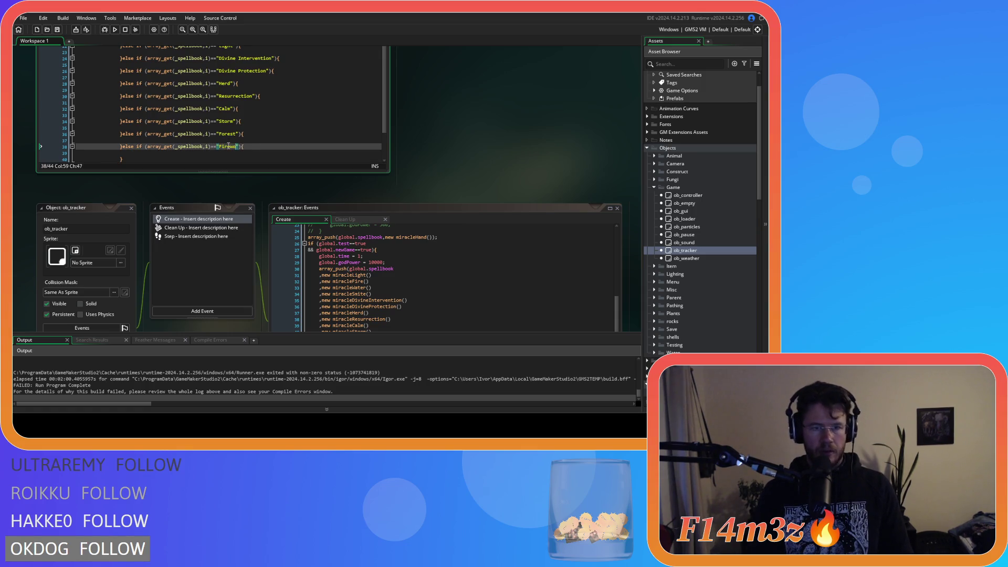
Add else-if checks for "Fountain" and "Entheogen".
left_click(173, 158)
key("ctrl+v")
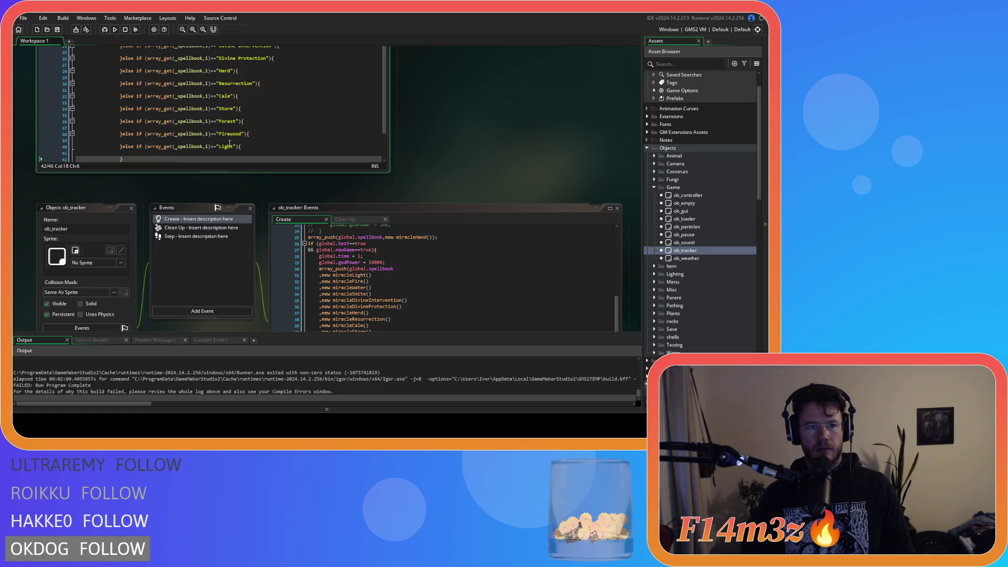
double_click(227, 147)
type("Fountain")
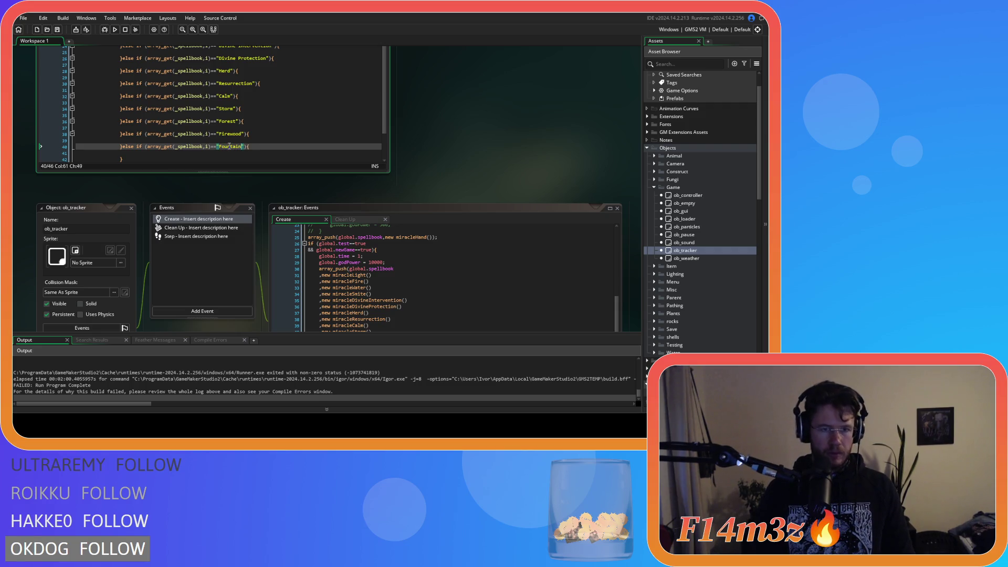
left_click(184, 159)
key("ctrl+v")
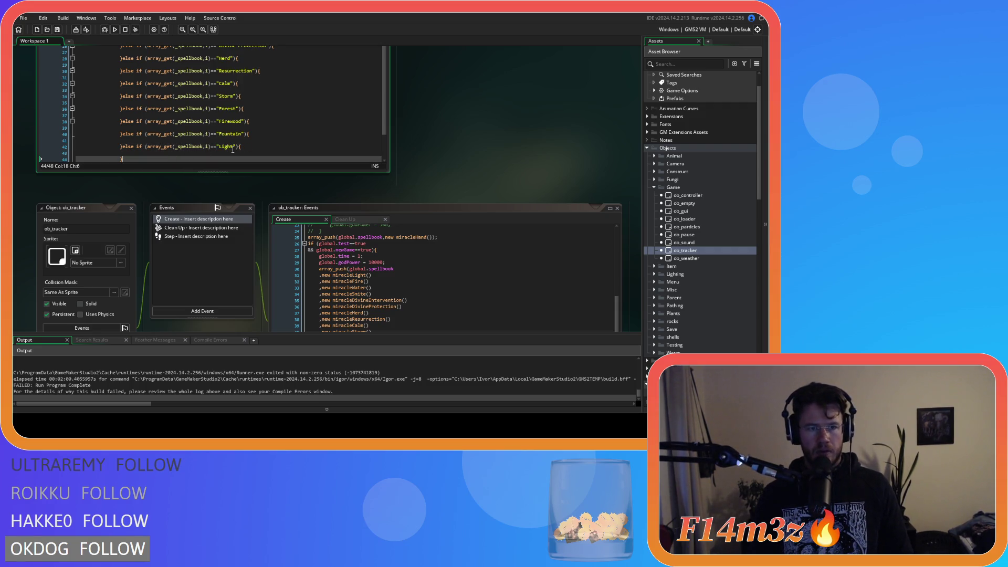
double_click(228, 146)
type("Entheogen")
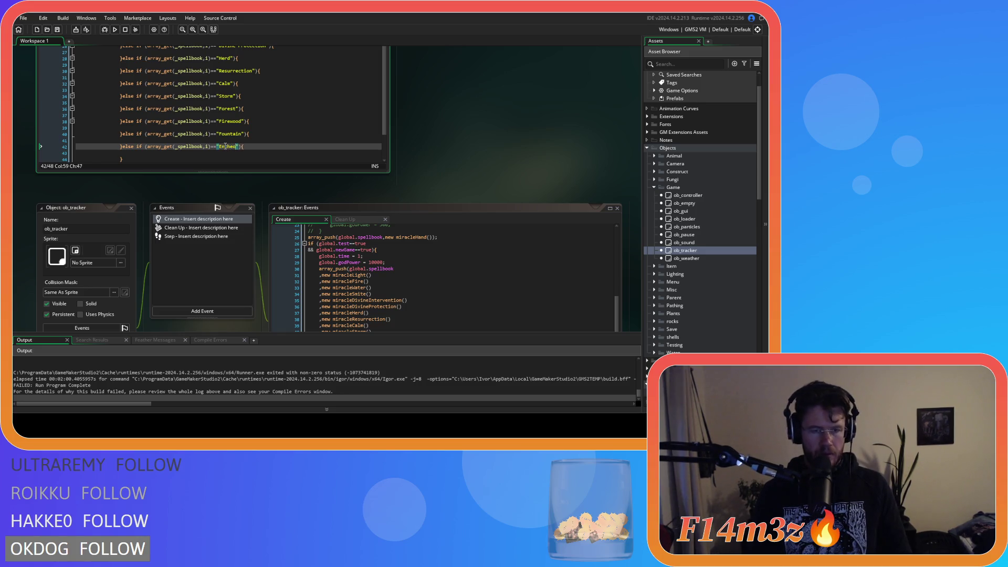
Add else-if checks for "Invisibility" and "Speed".
left_click(198, 158)
key("Return")
key("Return")
scroll(441, 173, "down", 3)
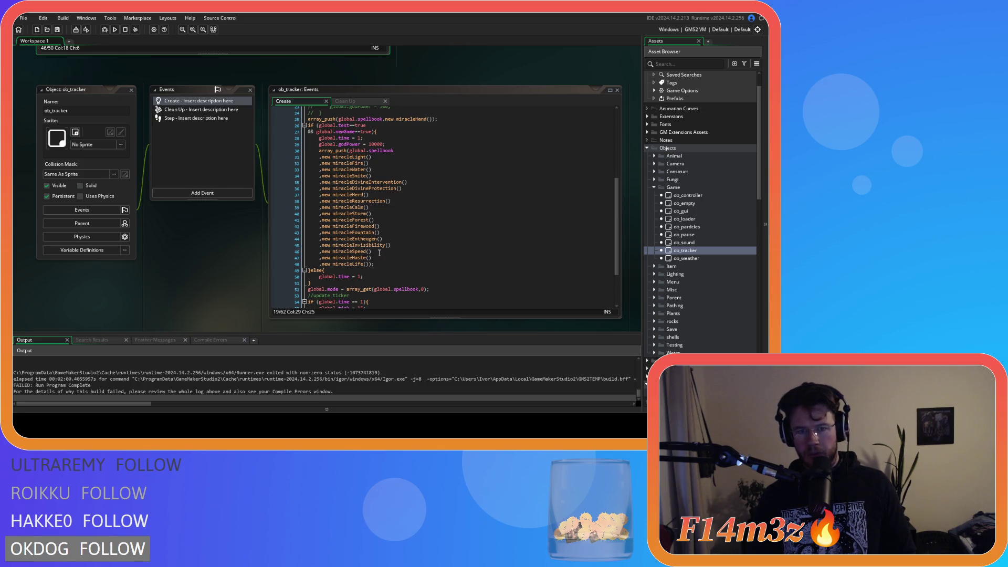
scroll(179, 200, "up", 3)
left_click(224, 195)
type("I")
type("nvisibility")
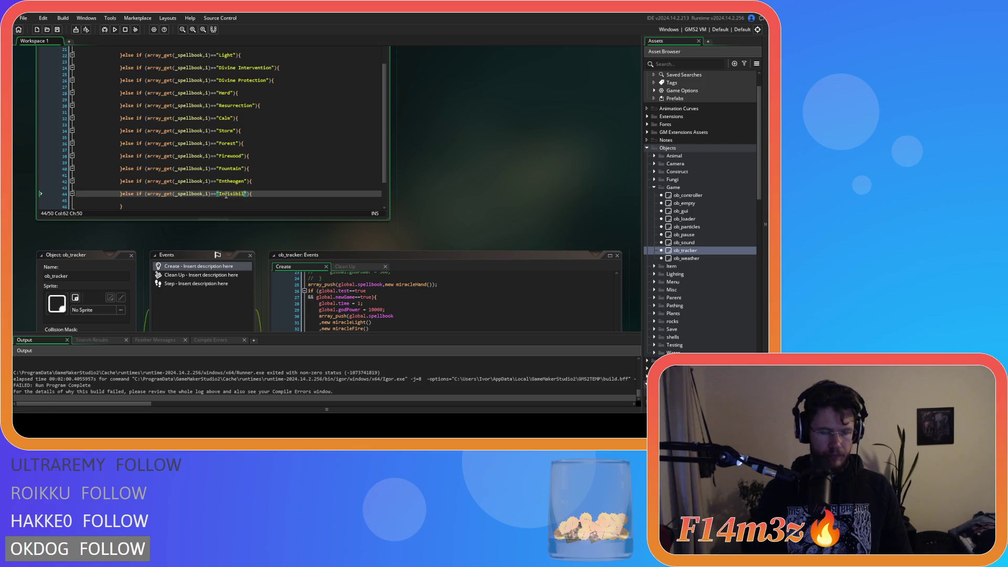
left_click(167, 205)
key("ctrl+v")
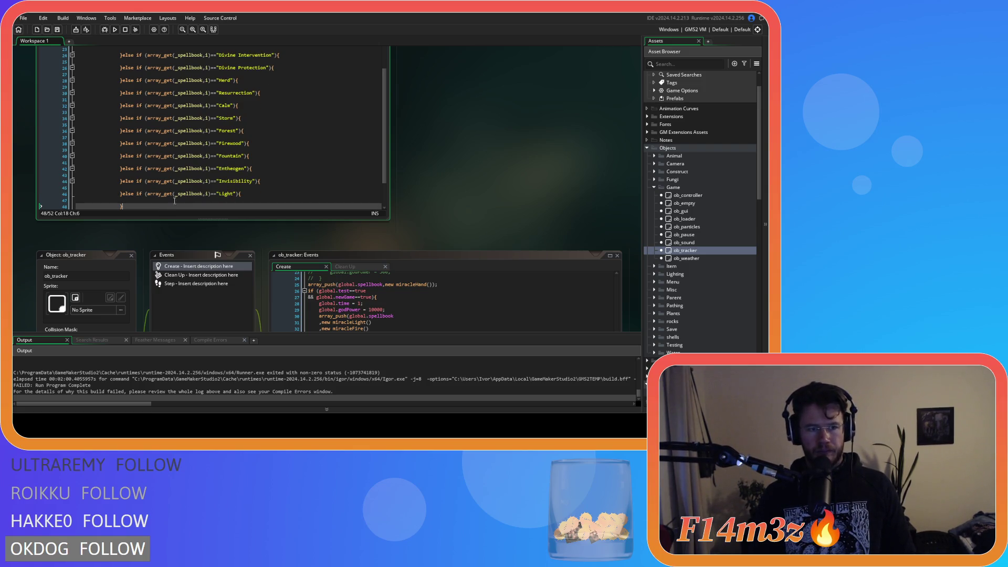
double_click(226, 194)
type("Speed")
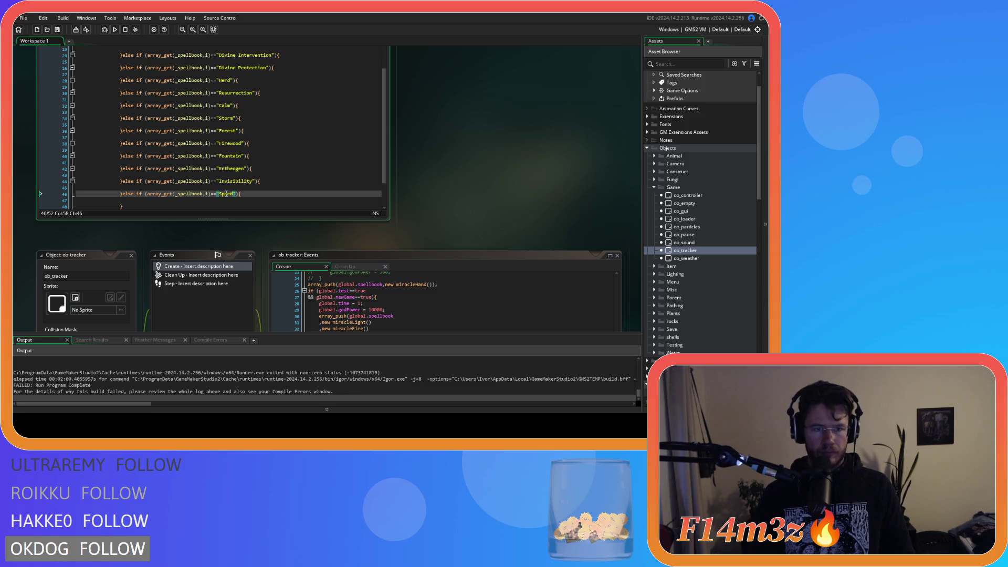
Add the final else-if checks for "Haste" and "Life".
left_click(197, 207)
key("ctrl+v")
double_click(226, 193)
type("Haste")
left_click(204, 209)
key("ctrl+v")
double_click(223, 194)
type("Li")
key("Up")
scroll(286, 209, "up", 7)
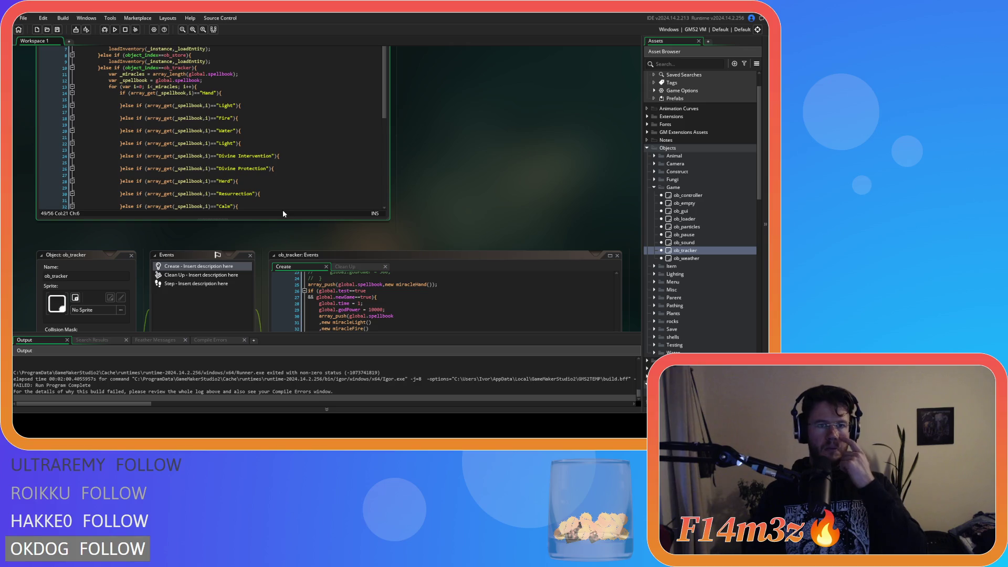
Close the ob_tracker object and Events panels, leaving the caret in the "Hand" check body.
left_click(254, 123)
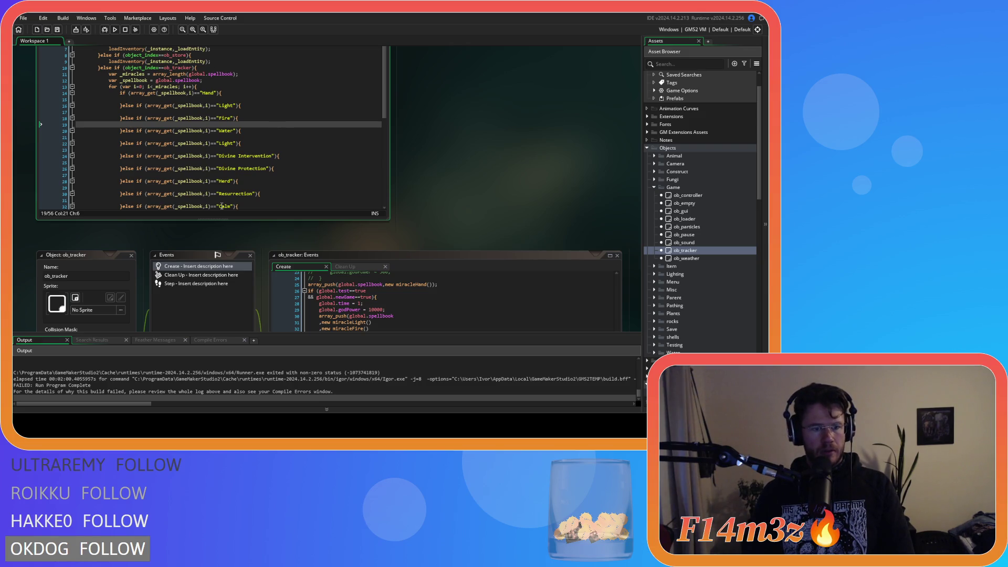
left_click(132, 257)
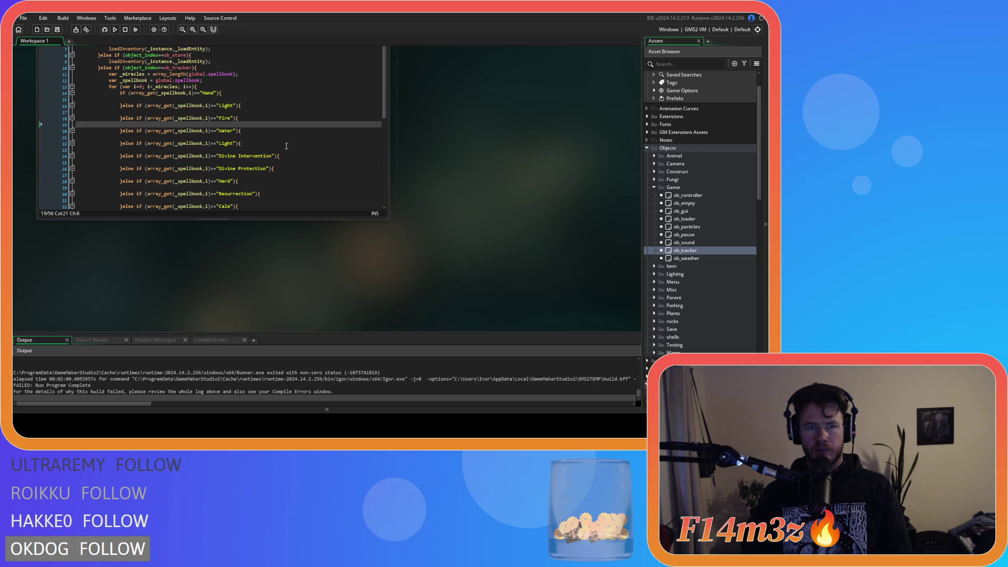
double_click(226, 143)
scroll(501, 253, "up", 3)
scroll(497, 249, "down", 1)
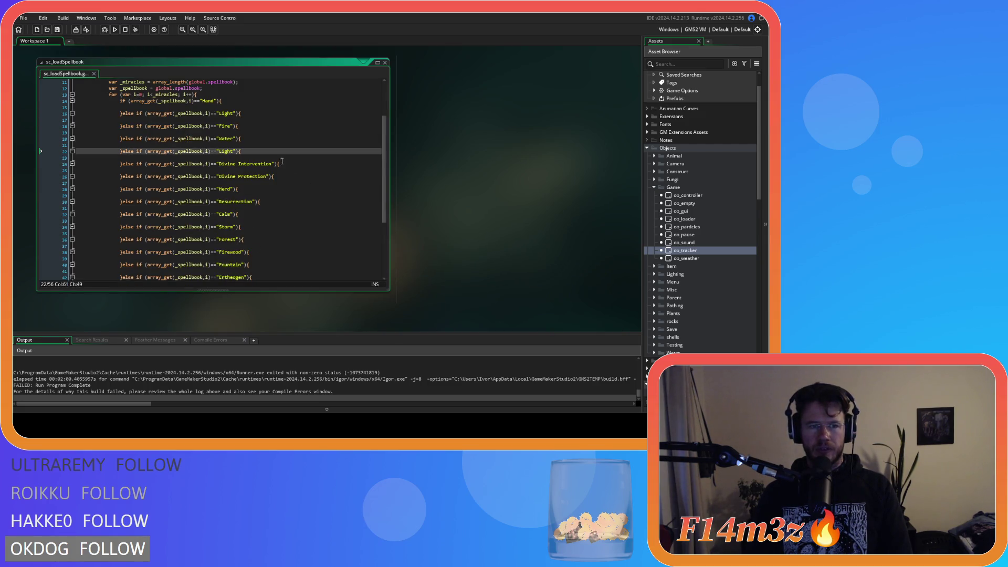
key("Down")
left_click_drag(382, 152, 376, 187)
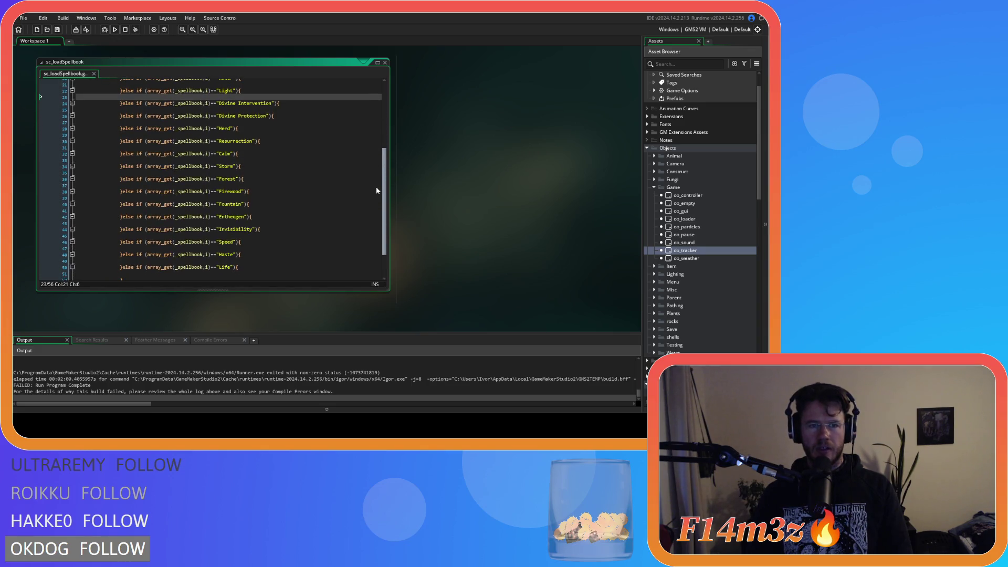
scroll(375, 173, "up", 3)
scroll(361, 211, "down", 5)
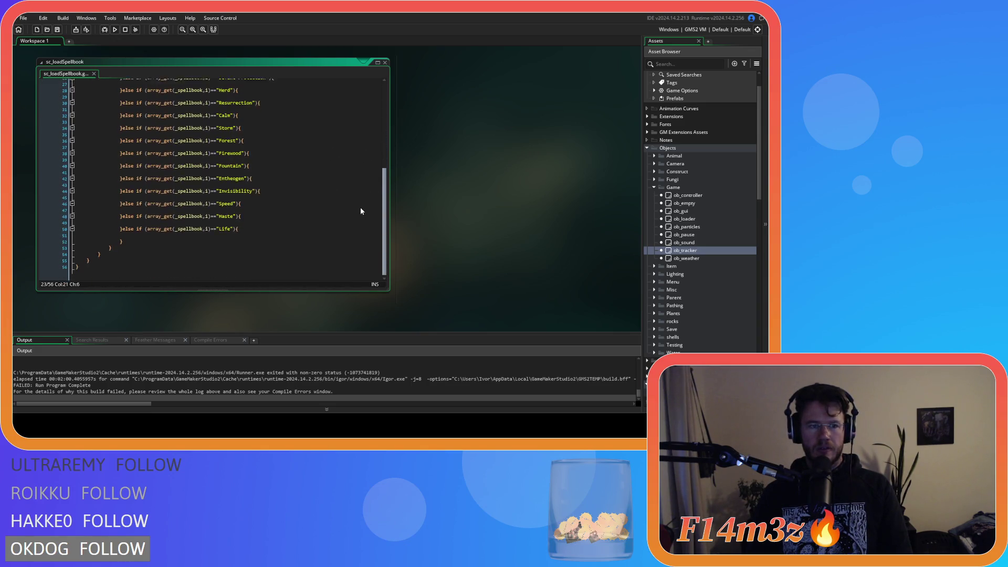
scroll(360, 183, "up", 6)
left_click(164, 122)
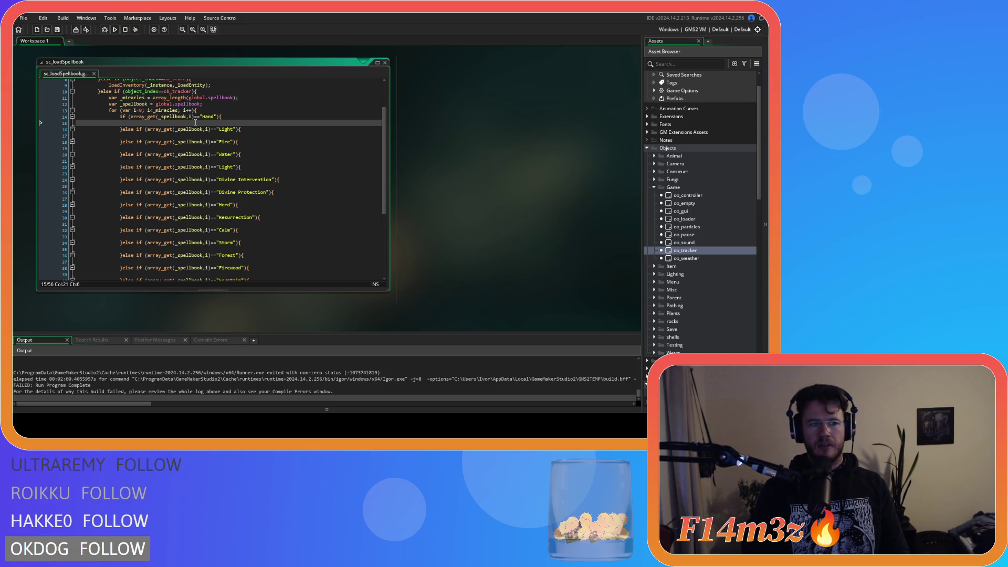
Insert the array_insert function via autocomplete on line 15 of the Hand branch.
type("array_ins")
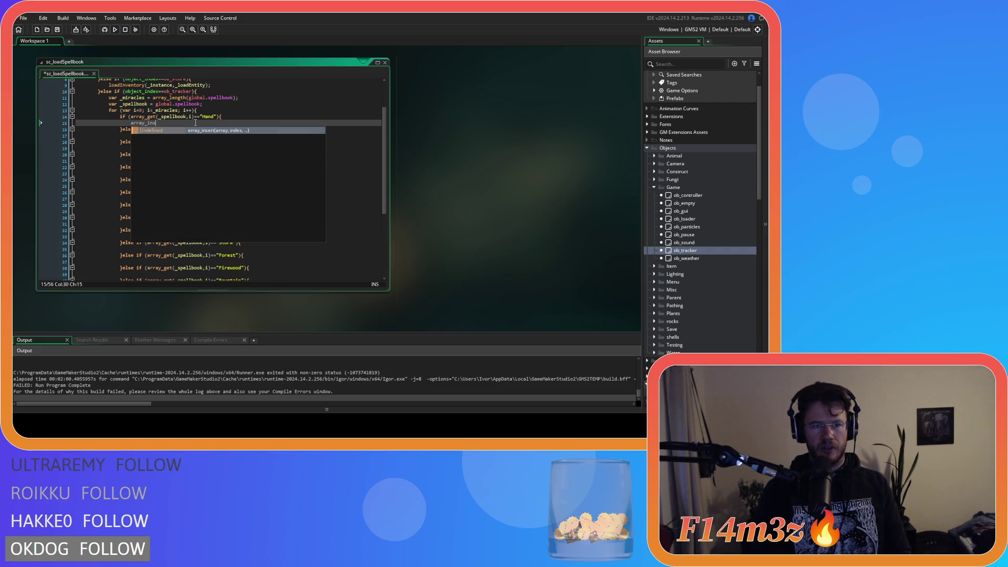
key("Return")
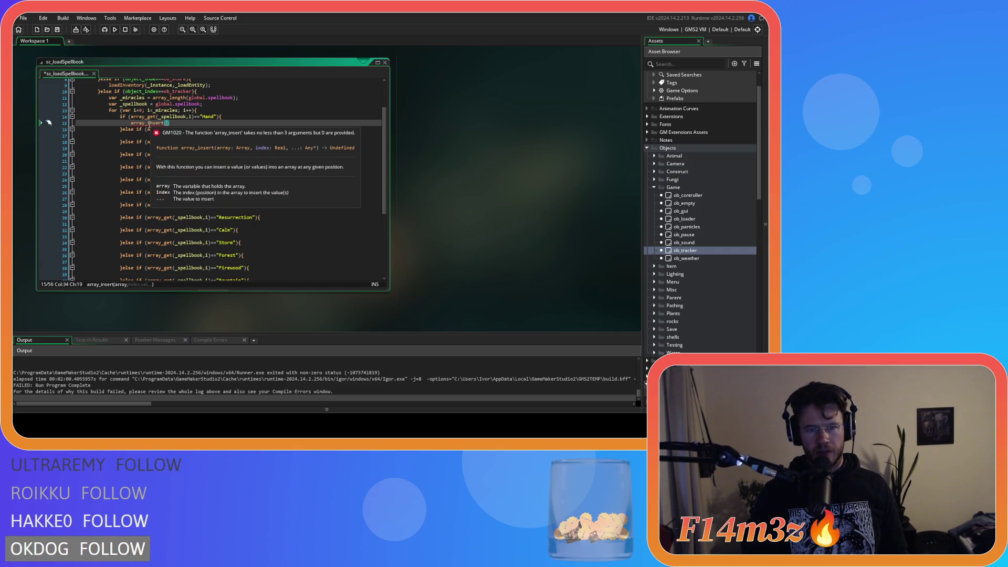
left_click(149, 123)
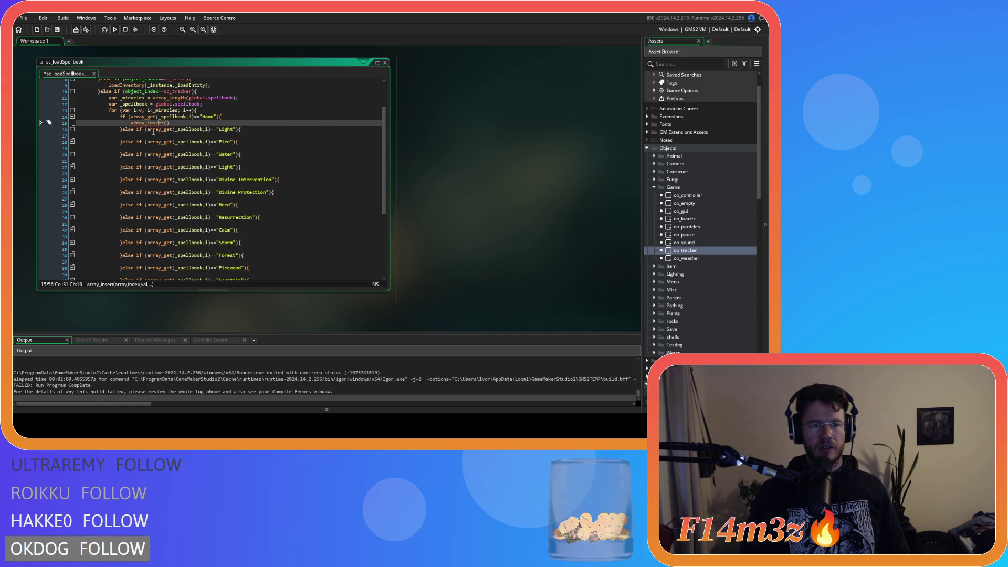
mouse_move(161, 124)
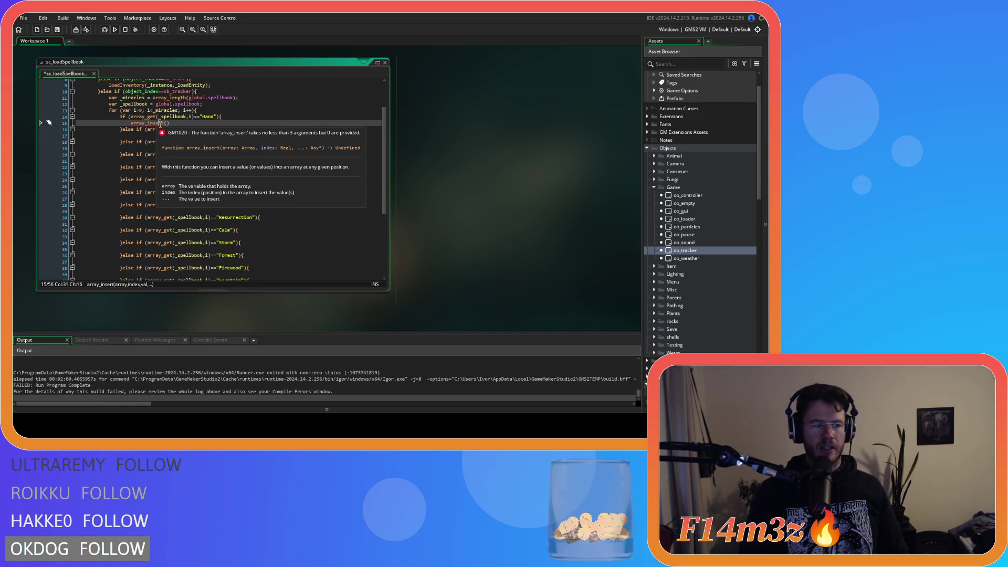
left_click(171, 122)
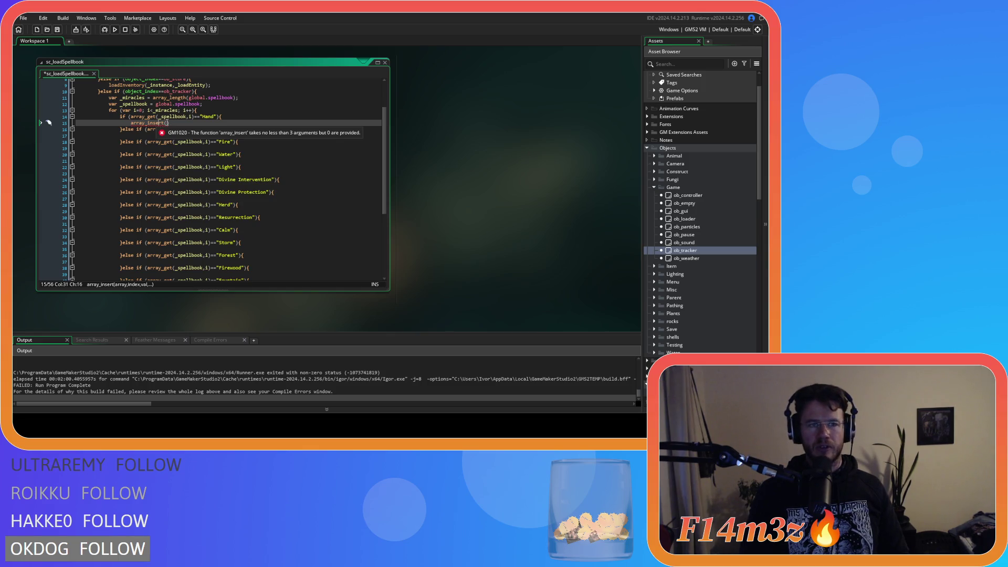
key("Right")
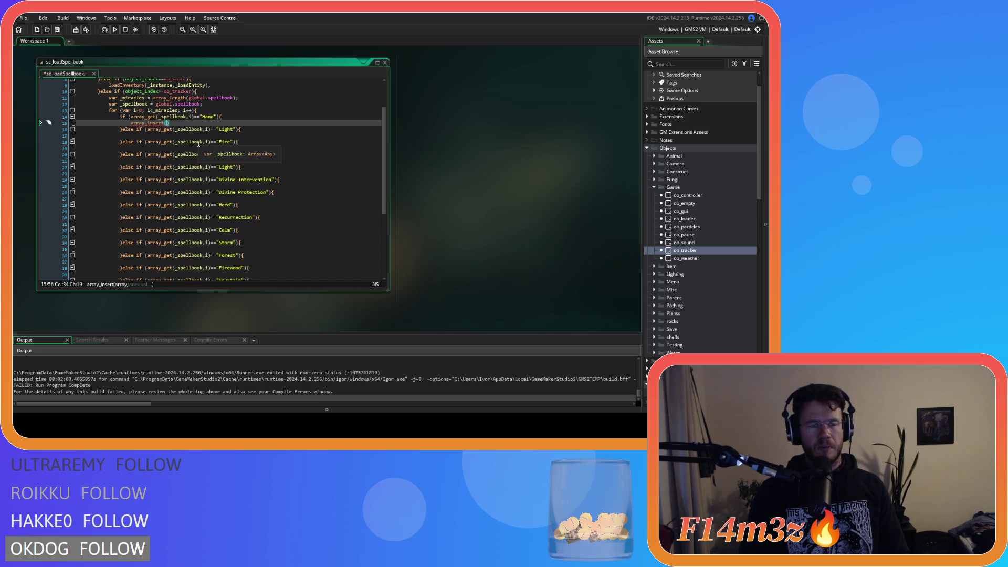
left_click(192, 123)
key("Return")
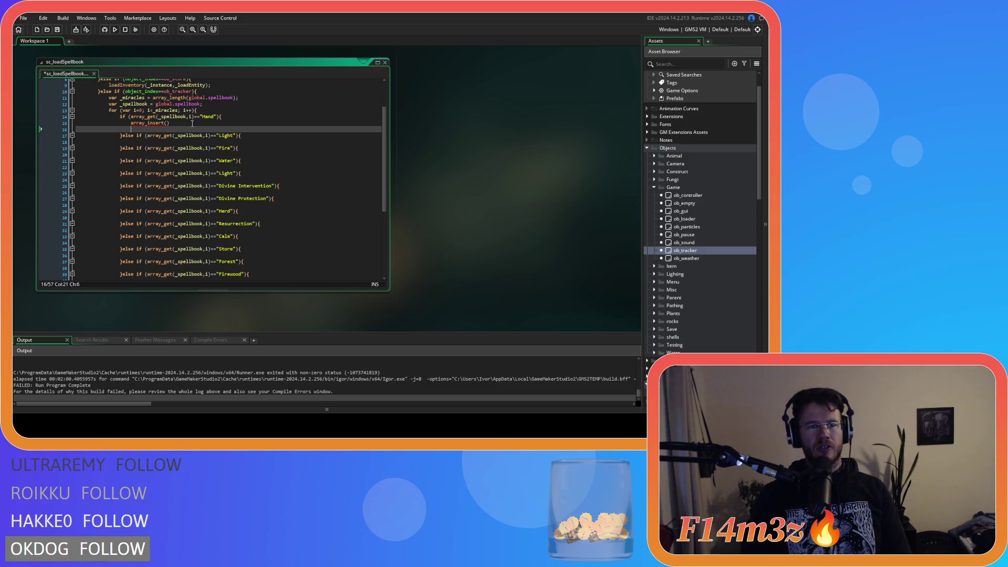
key("BackSpace")
key("BackSpace")
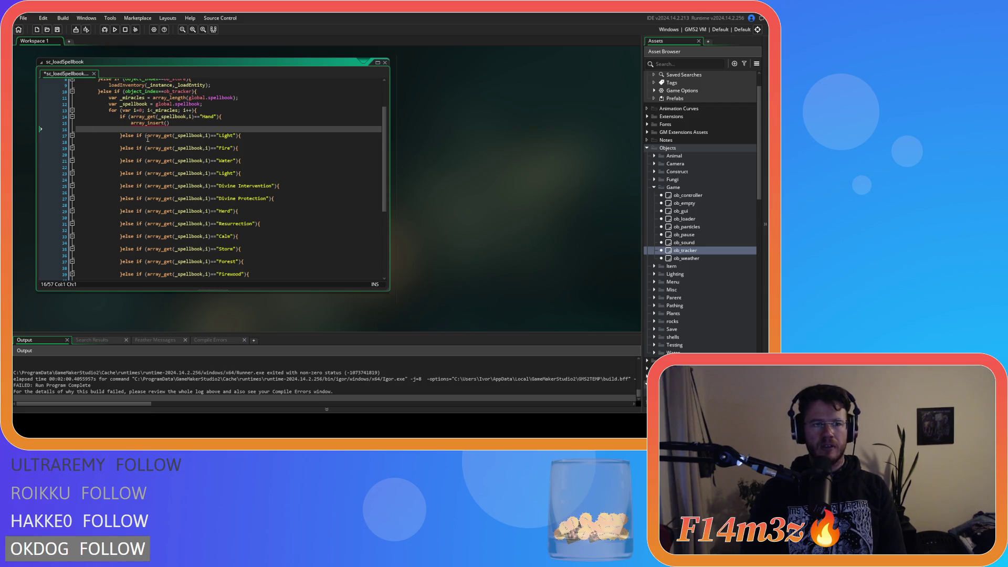
key("BackSpace")
key("Left")
key("Right")
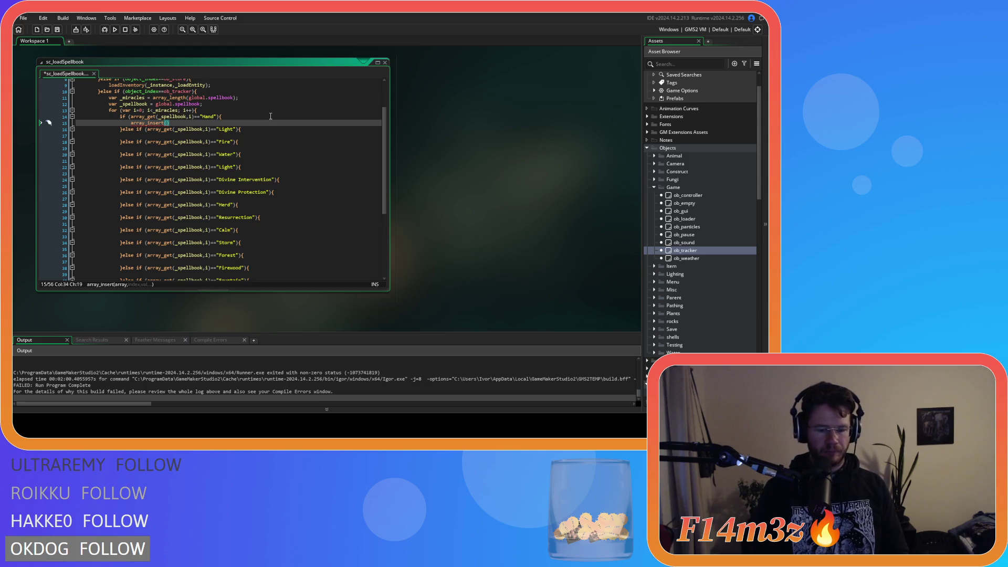
Complete the call as array_insert(_spellbook,i,new miracleHand()); and save the script.
type("i,")
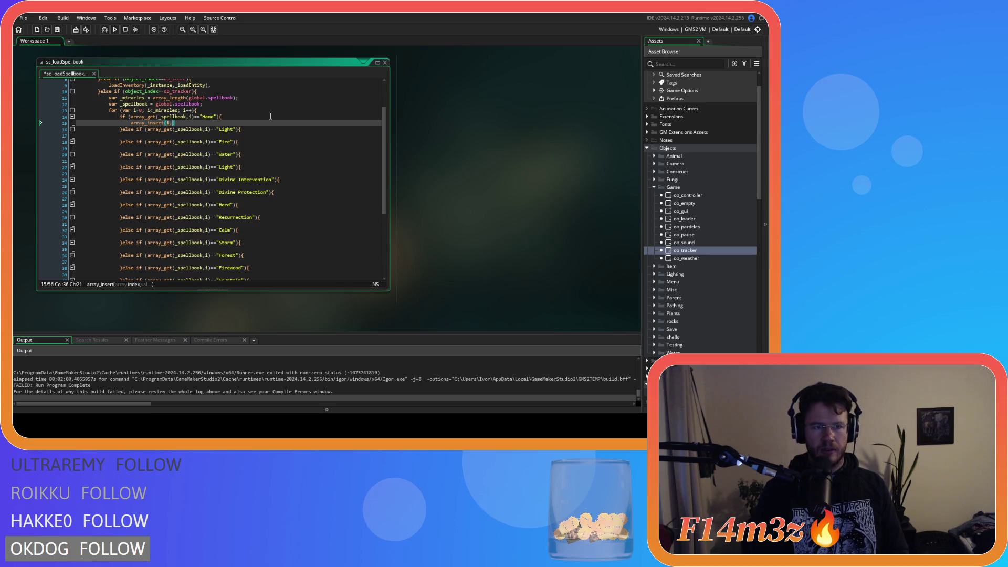
type("new ")
type("miracleHan")
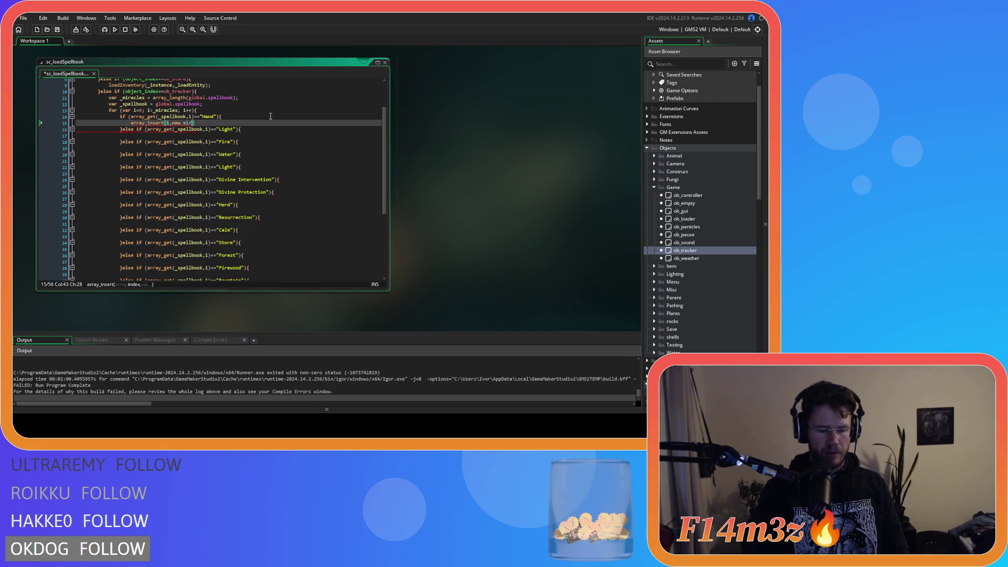
type("d")
type("()")
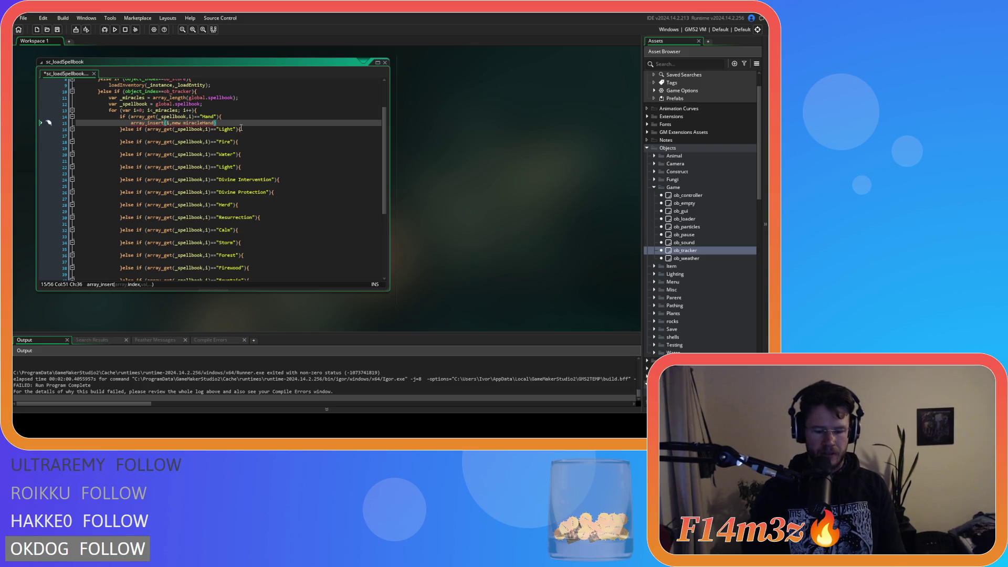
type(");")
left_click(170, 123)
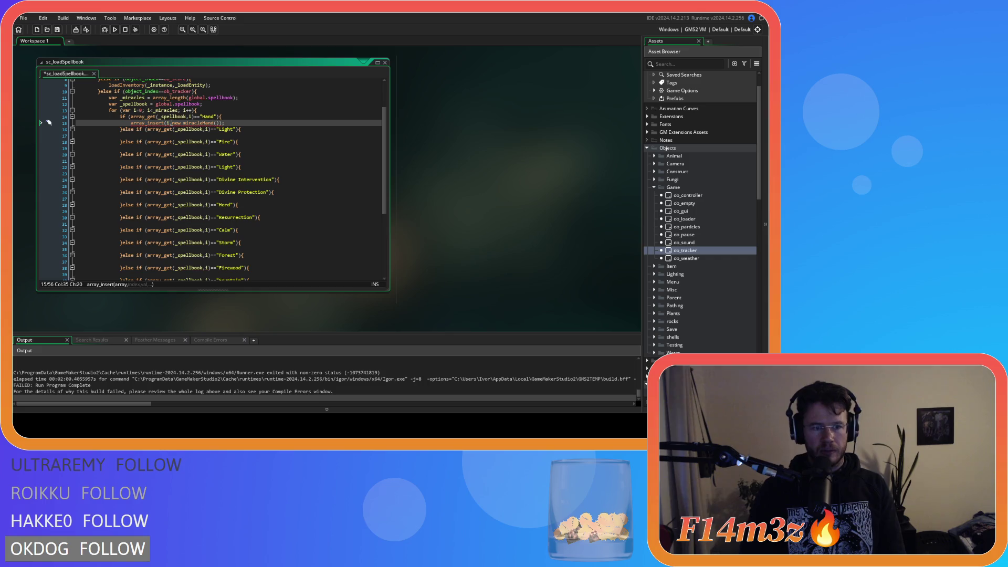
key("Left")
type(",")
key("Left")
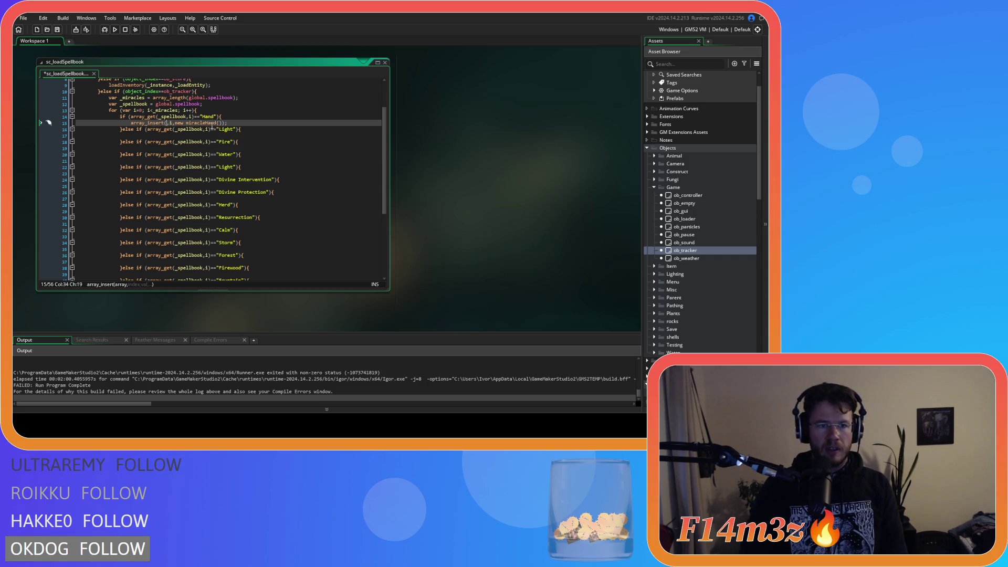
type("global.")
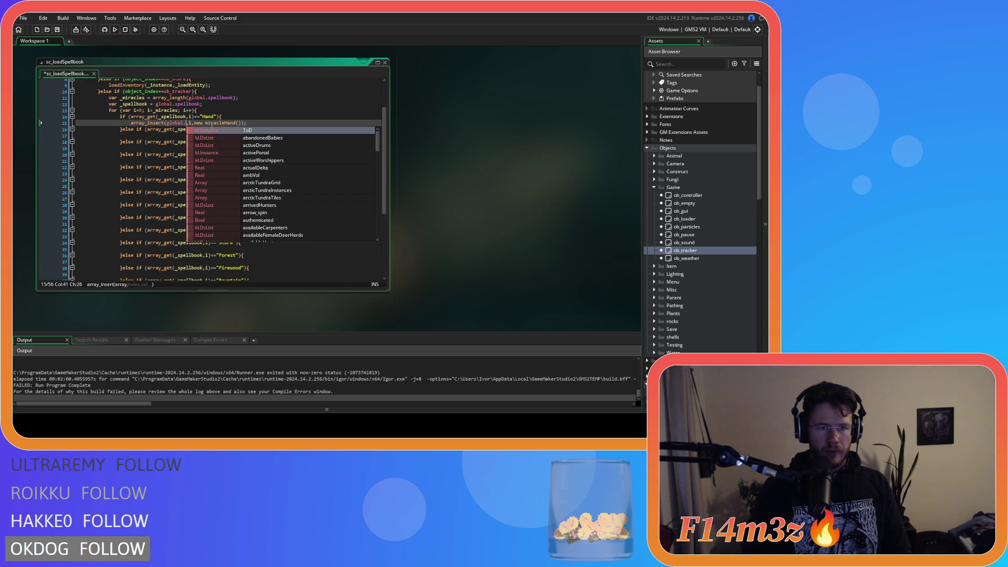
key("BackSpace")
key("BackSpace")
key("BackSpace")
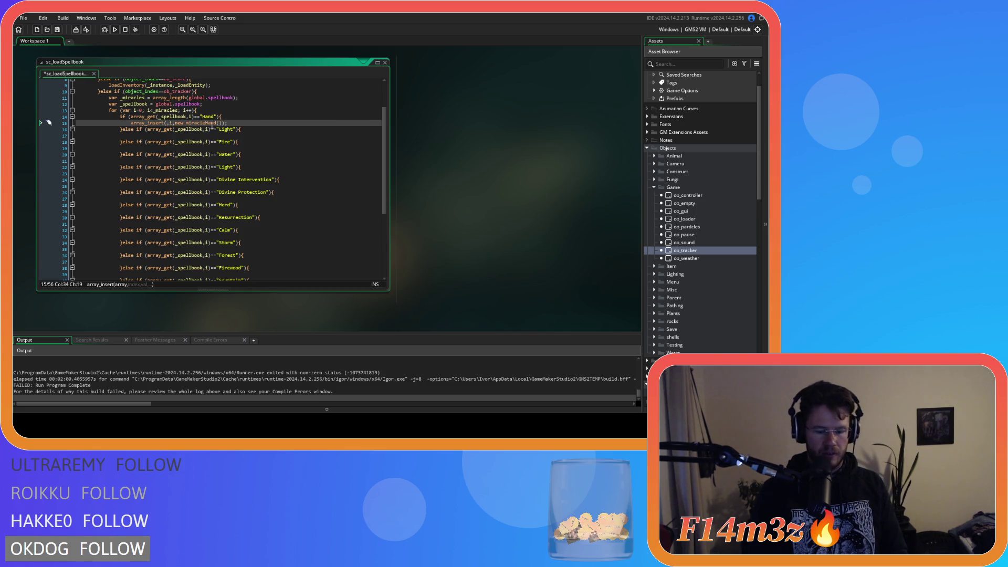
type("_spellbook")
key("ctrl+s")
left_click(140, 129)
Paste the insert line under the Light branch and change its constructor to miracleLight.
key("End")
key("Return")
key("ctrl+v")
double_click(221, 135)
type("miracleFire")
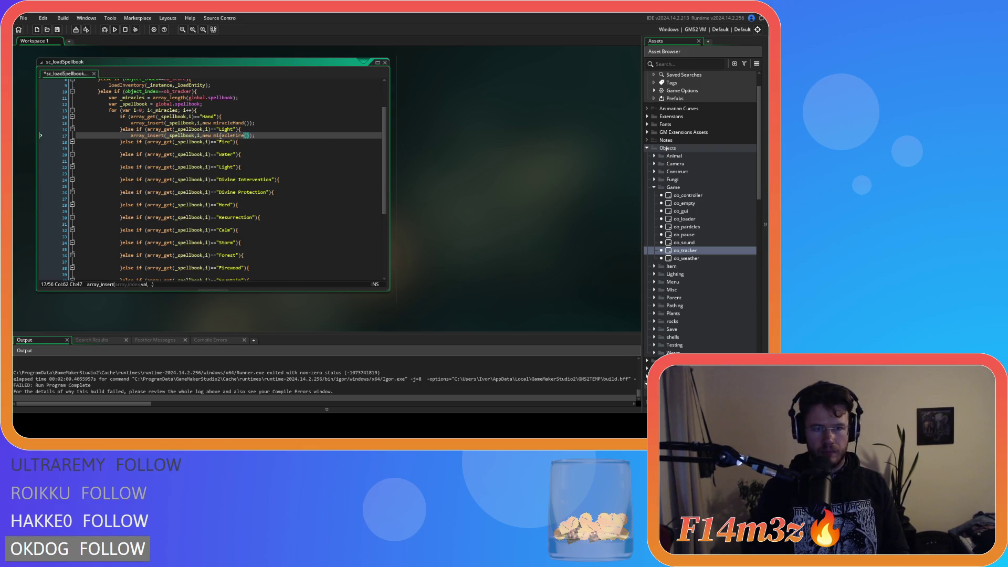
key("BackSpace")
key("BackSpace")
key("BackSpace")
type("Light")
Add insert lines for miracleFire and miracleWater under the Fire and Water branches.
left_click(230, 147)
type("array_insert(_spellbook,i,new miracleHand());")
double_click(230, 148)
type("miracleFire")
left_click(232, 161)
type("array_insert(_spellbook,i,new miracleHand());")
left_click(232, 161)
double_click(232, 160)
type("miracleWater")
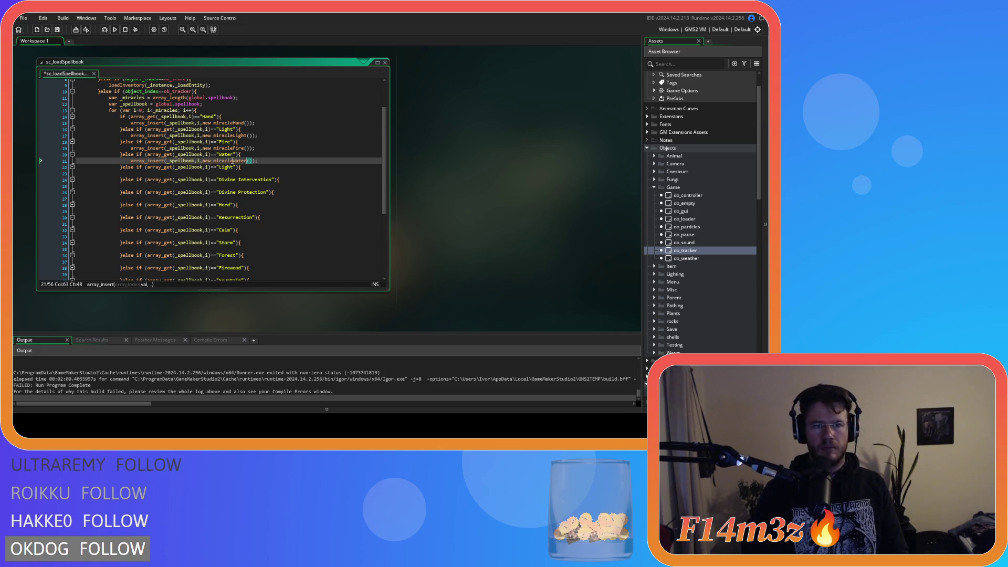
Paste an insert line under line 22's branch, then review the Light, Fire and Water lines.
left_click(231, 173)
type("array_insert(_spellbook,i,new miracleHand());")
double_click(231, 174)
type("miracle")
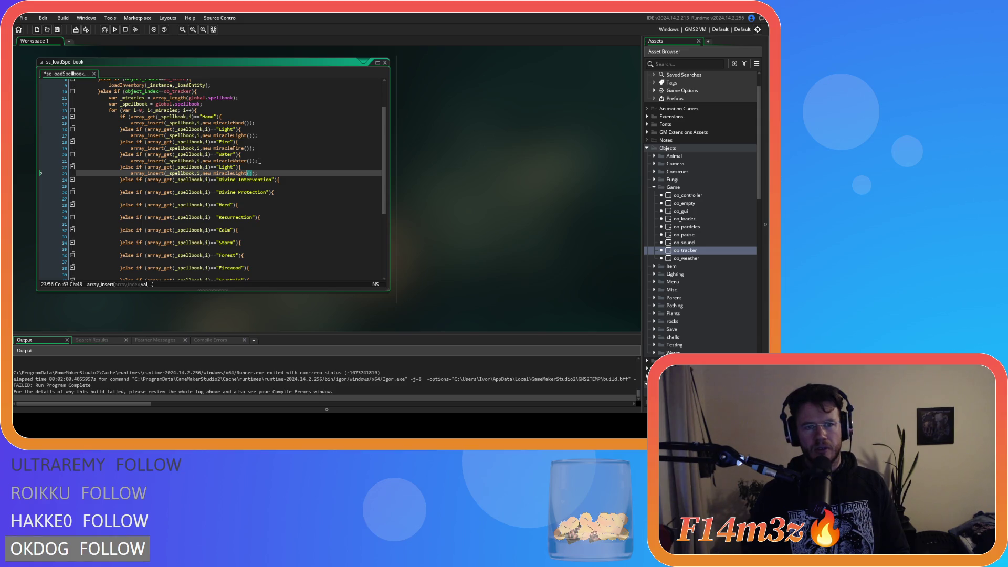
left_click(258, 131)
left_click(247, 141)
left_click(242, 154)
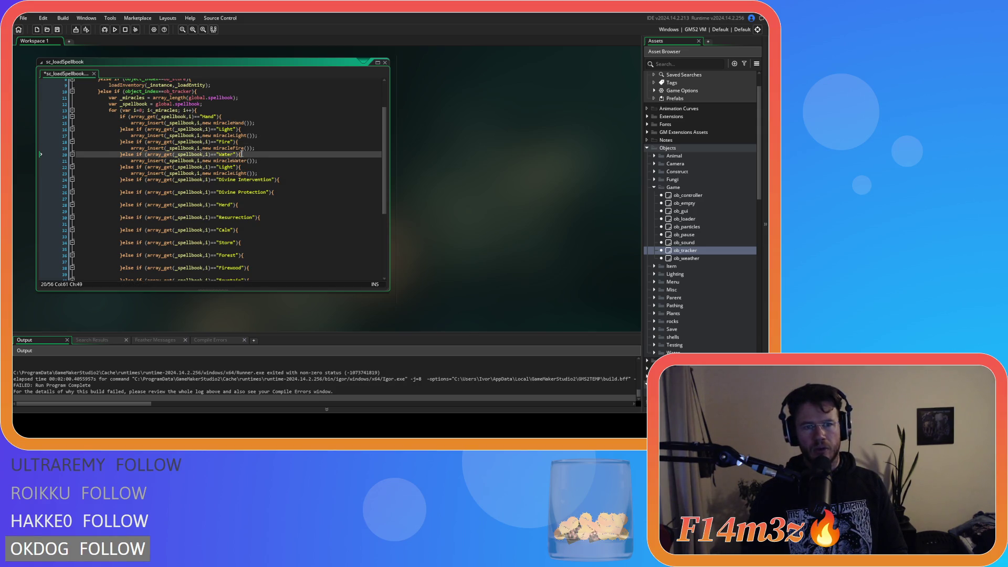
left_click(234, 167)
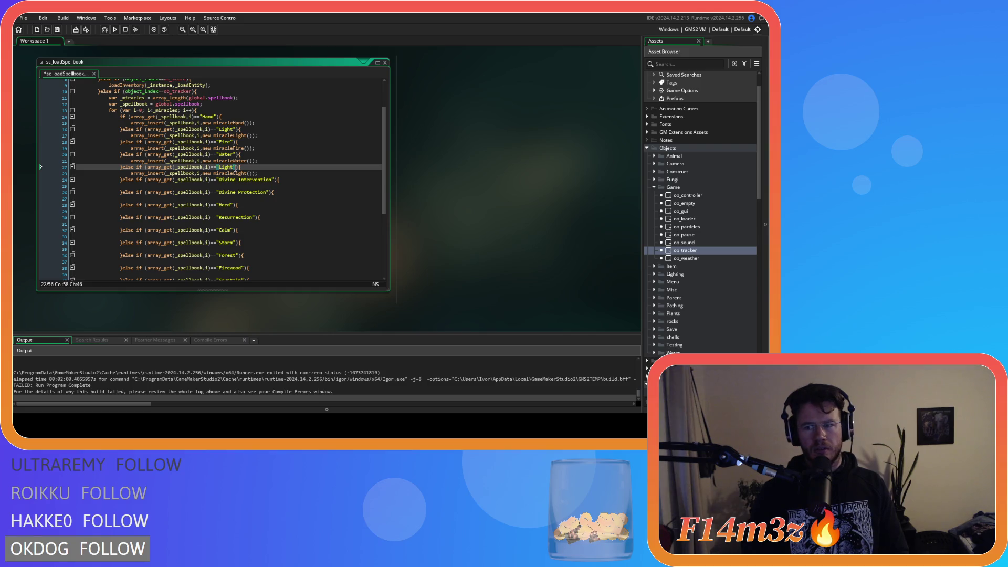
scroll(707, 344, "down", 10)
scroll(706, 344, "up", 10)
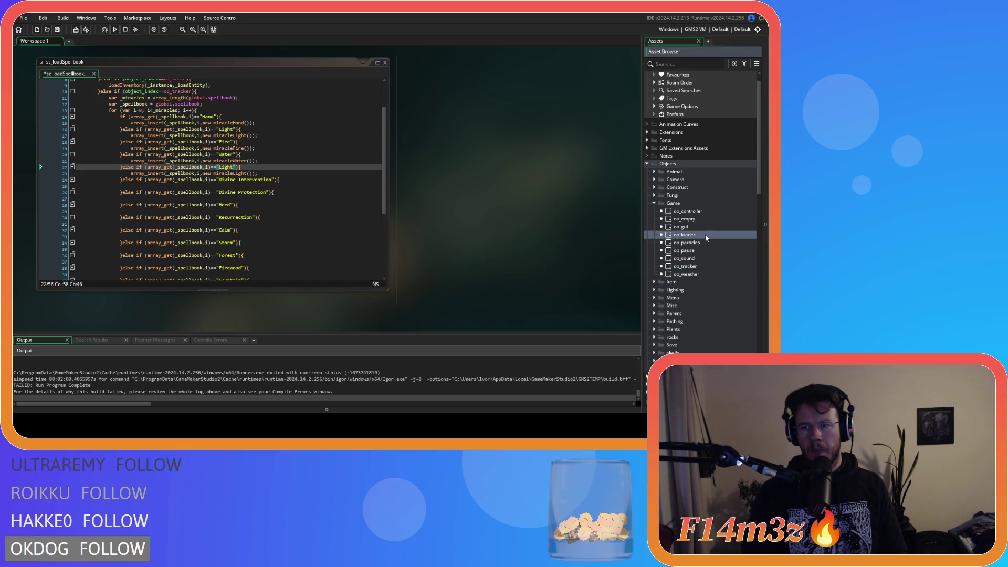
Check ob_tracker's list of miracles, then return to the sc_loadSpellbook script.
double_click(692, 267)
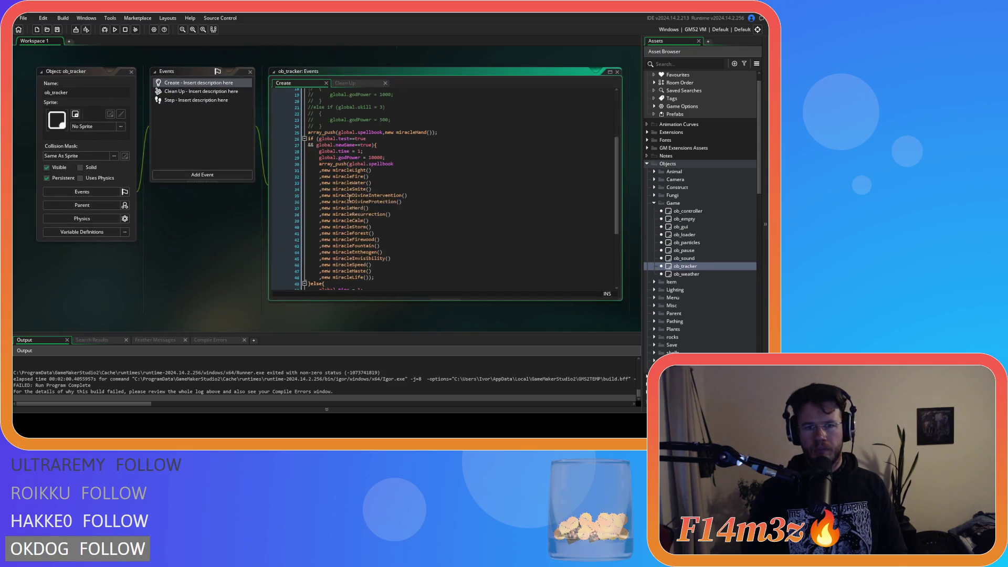
left_click(366, 183)
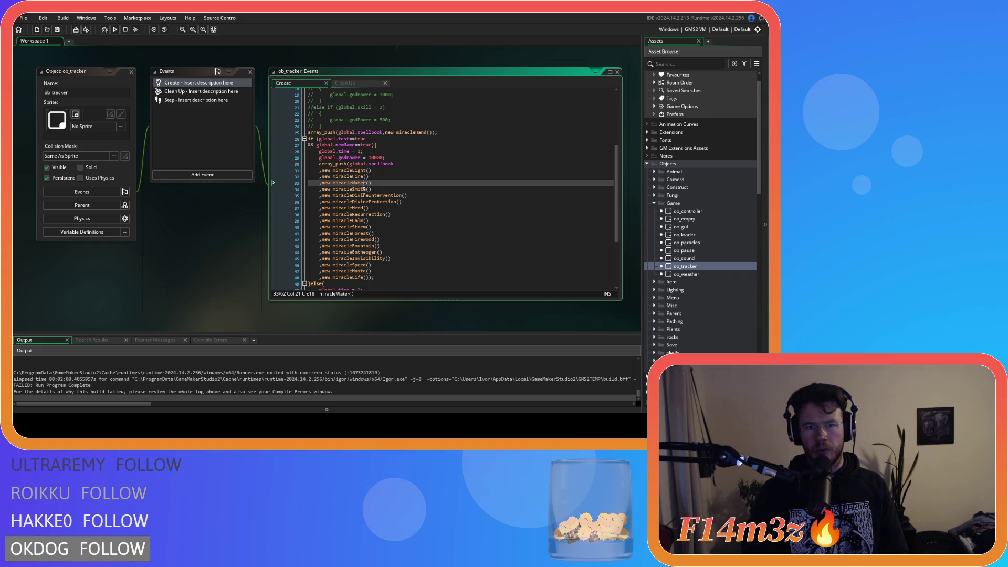
key("ctrl+Tab")
scroll(245, 243, "down", 2)
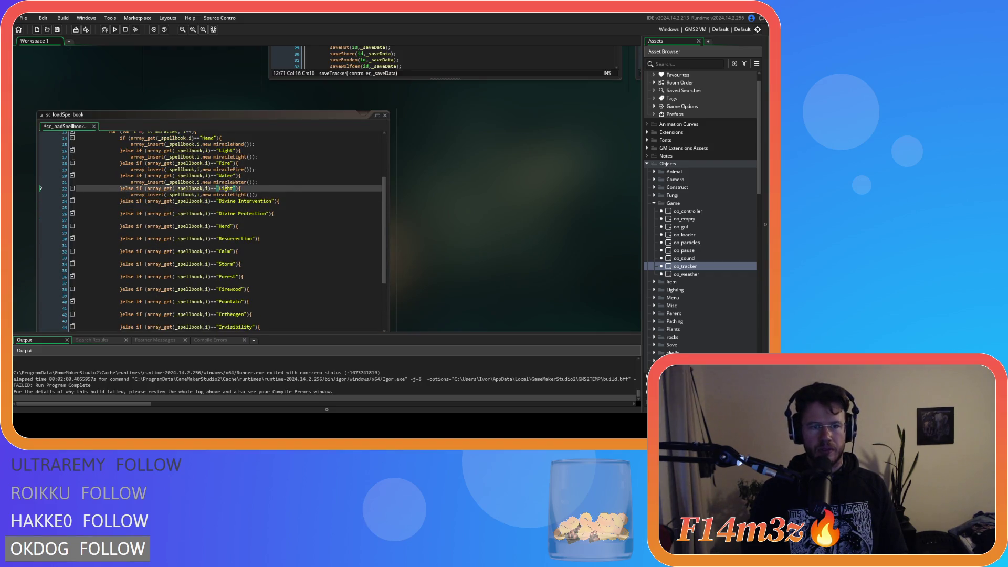
Make line 23 insert miracleSmite and add a miracleDivineIntervention insert under Divine Intervention.
type("Smite")
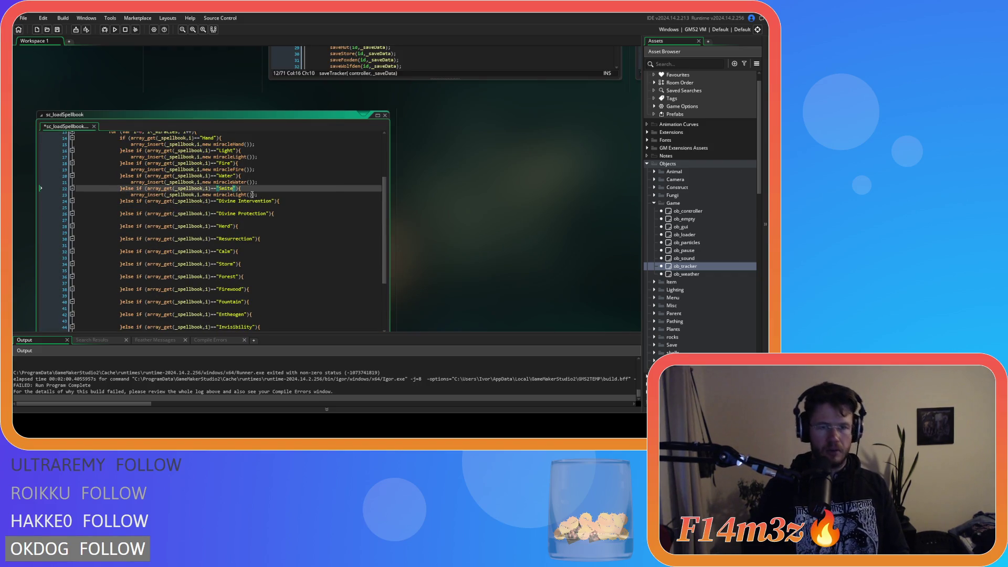
left_click_drag(233, 195, 245, 198)
type("Smite")
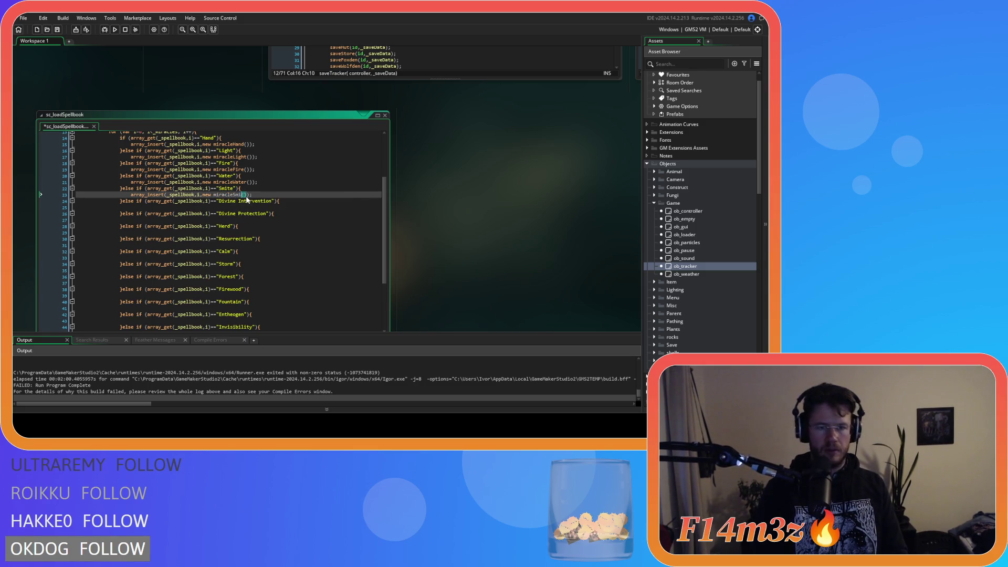
left_click(274, 206)
type("array_insert(_spellbook,i,new miracleHand());")
double_click(228, 208)
type("m")
type("iracleDivineInter")
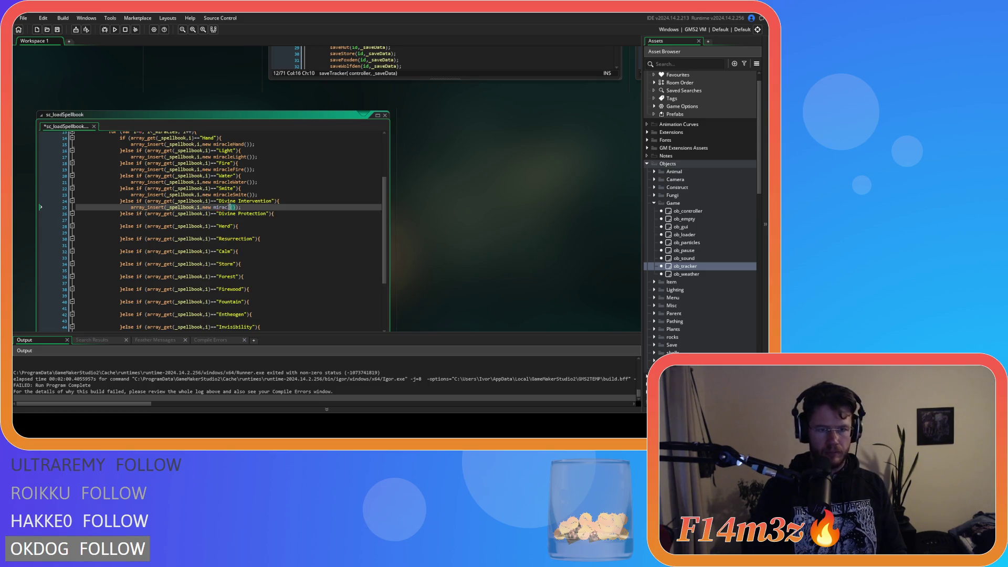
type("vention")
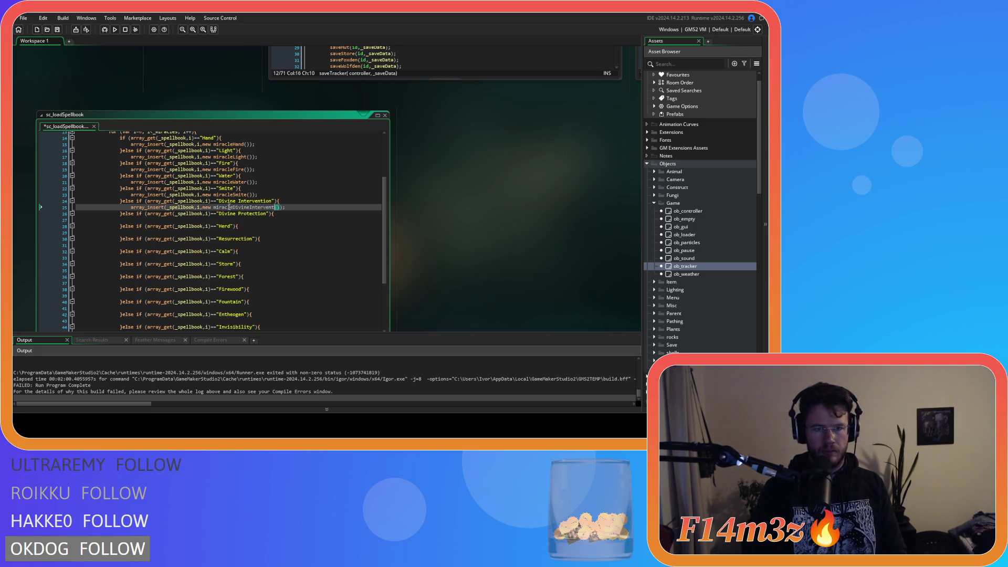
Add miracleDivineProtection and miracleHerd inserts under the Divine Protection and Herd branches.
left_click(221, 220)
key("ctrl+v")
type("mi")
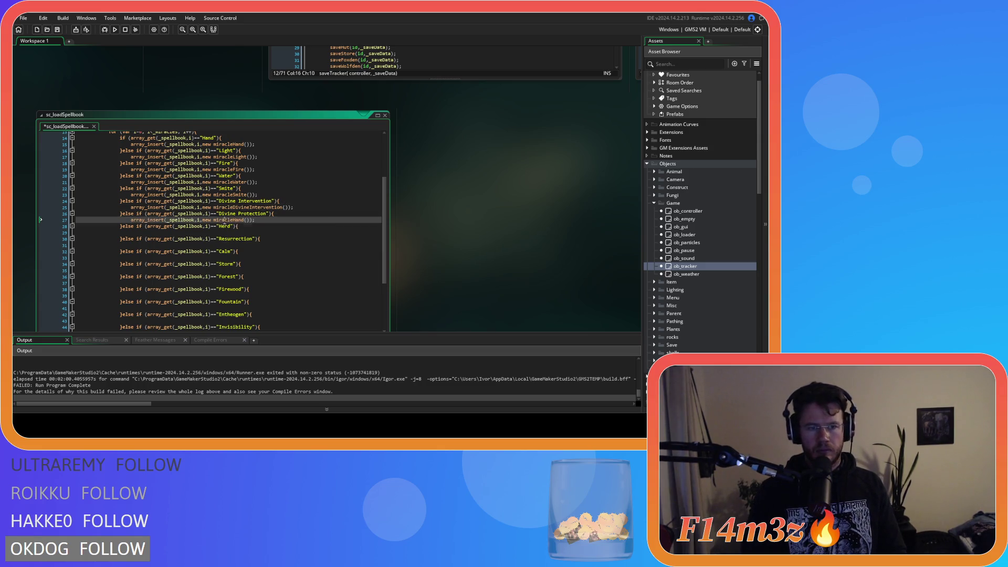
type("racleDivinePro")
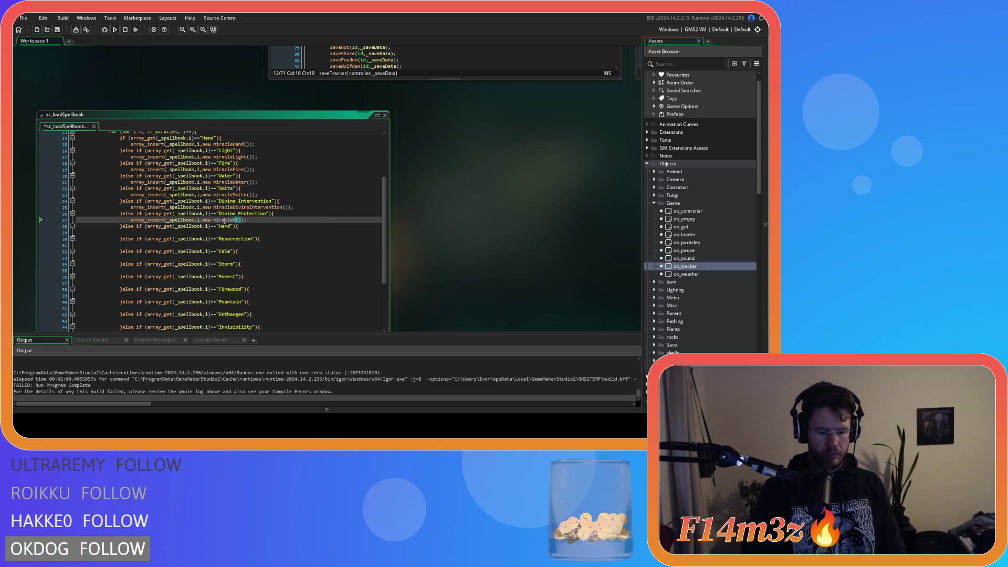
type("tection")
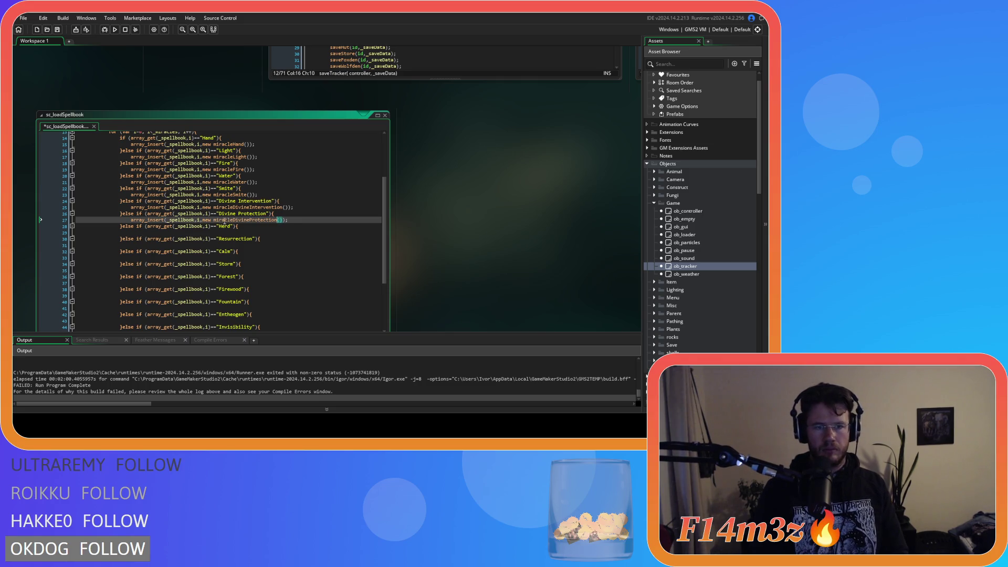
left_click(229, 232)
type("array_insert(_spellbook,i,new miracleHand());")
type("mi")
key("Return")
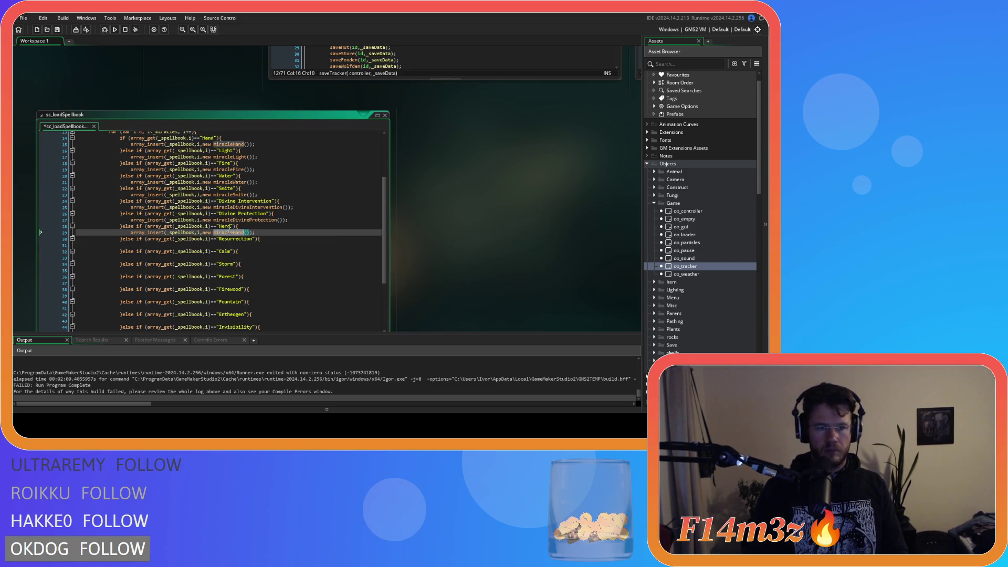
type("miracleHerd")
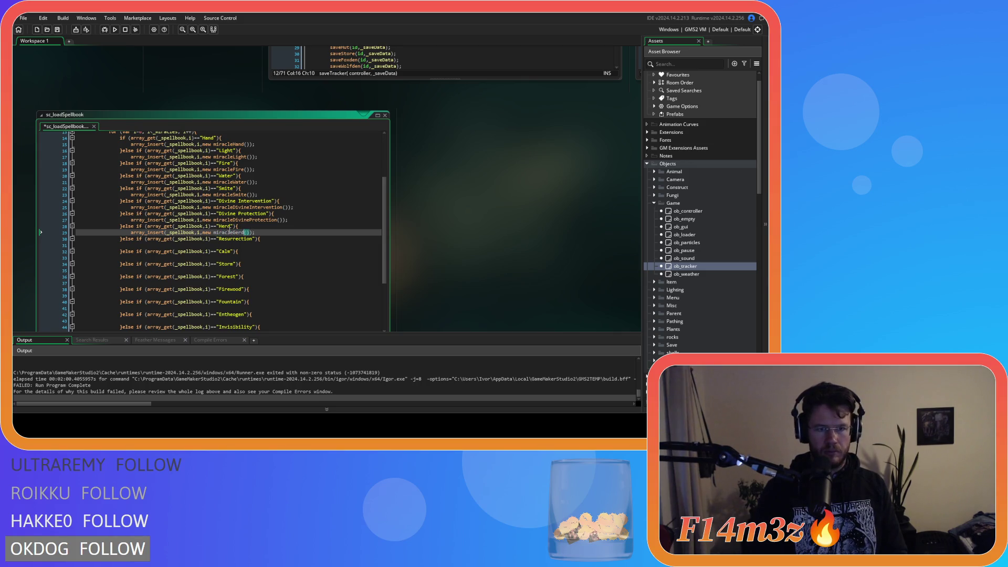
left_click(234, 233)
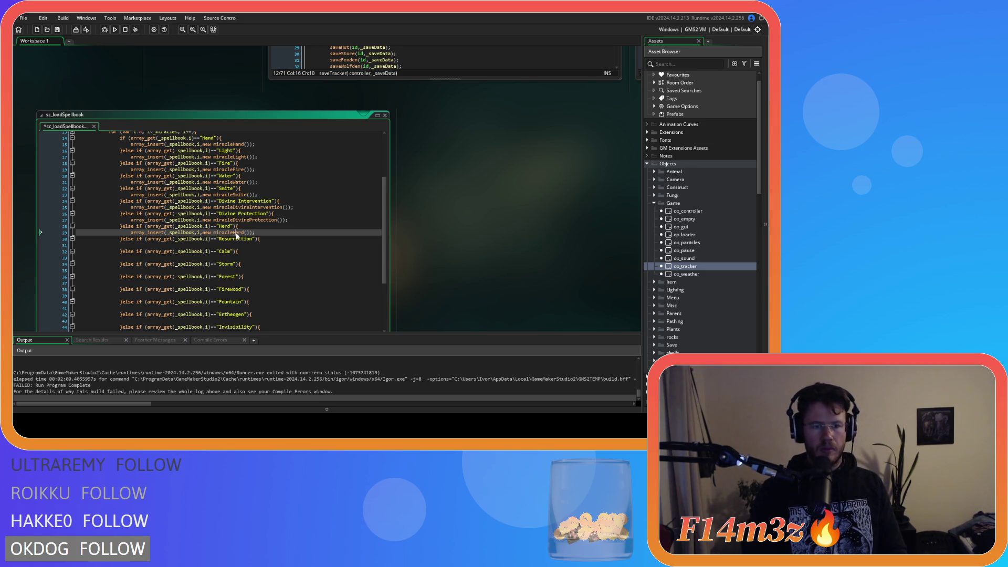
Add miracleResurrection, miracleCalm and miracleStorm inserts under their matching branches.
left_click(249, 244)
type("array_insert(_spellbook,i,new miracleHand());")
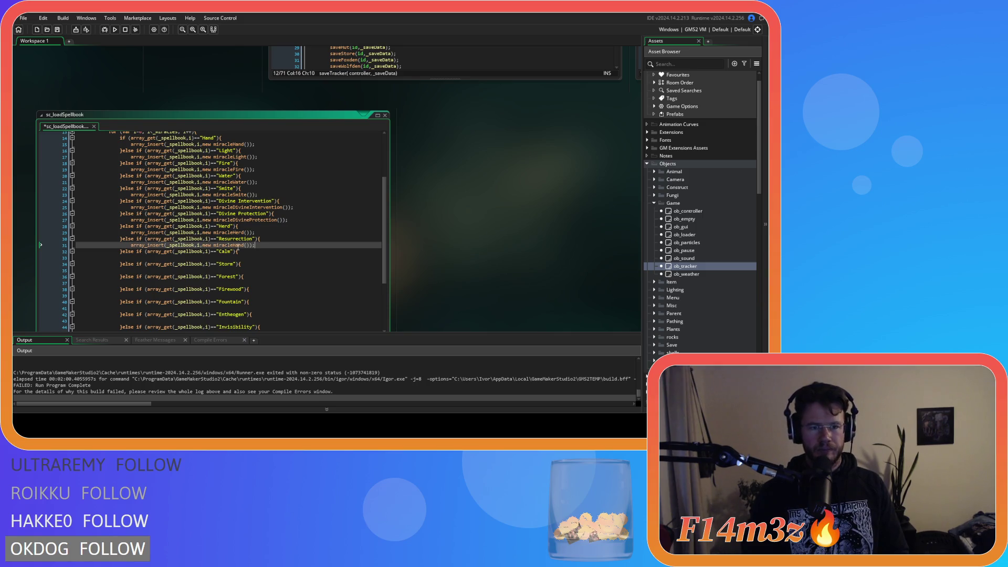
double_click(229, 246)
type("miracleResur")
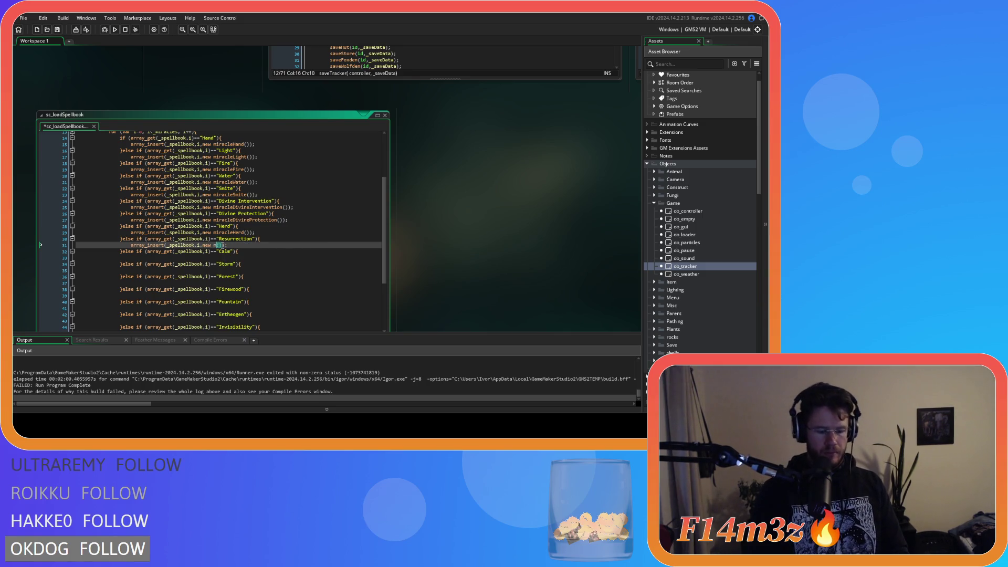
type("rection")
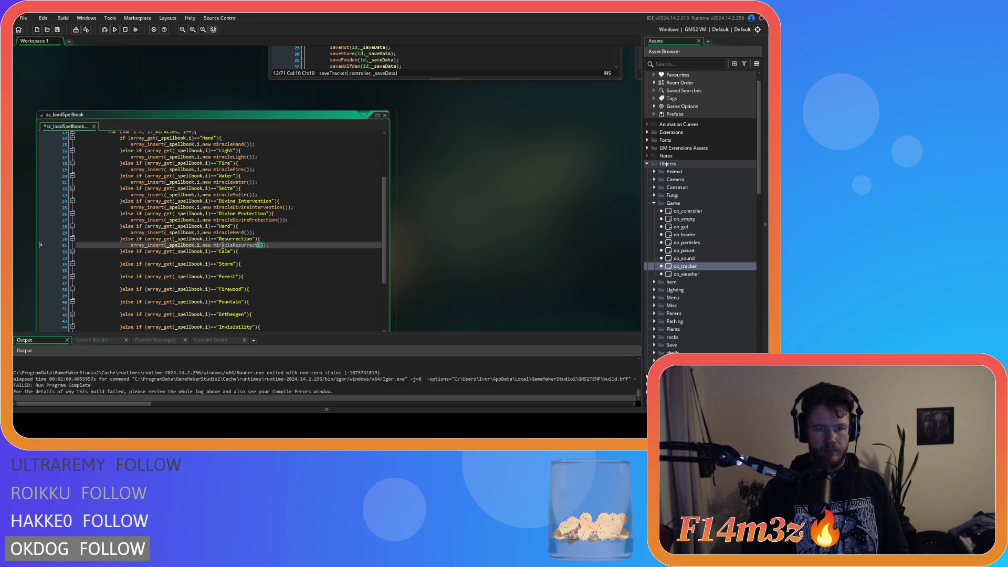
left_click(213, 258)
type("array_insert(_spellbook,i,new miracleHand());")
double_click(230, 257)
type("miracle")
type("Calm")
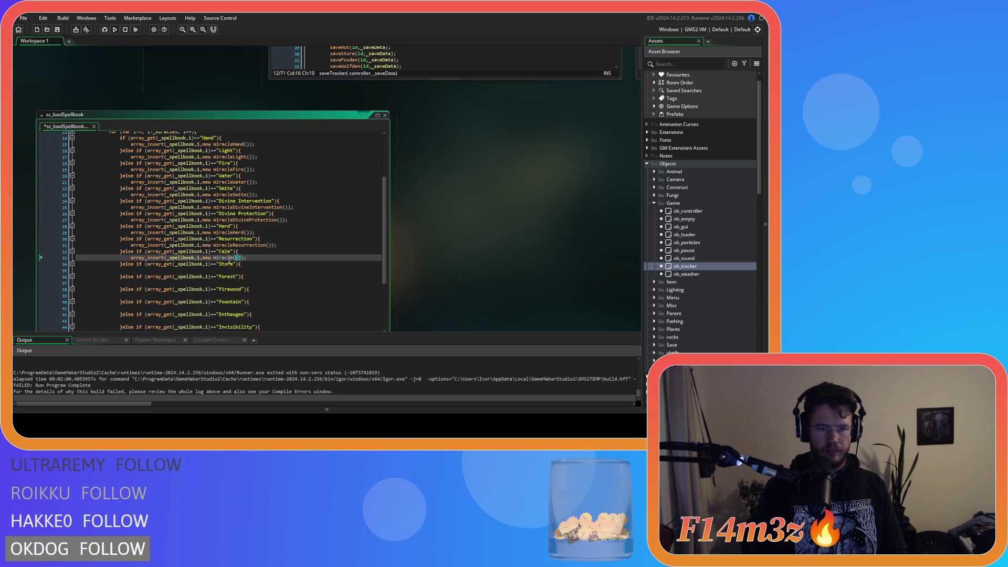
left_click(229, 271)
type("array_insert(_spellbook,i,new miracleHand());")
double_click(229, 271)
type("miracleStorm")
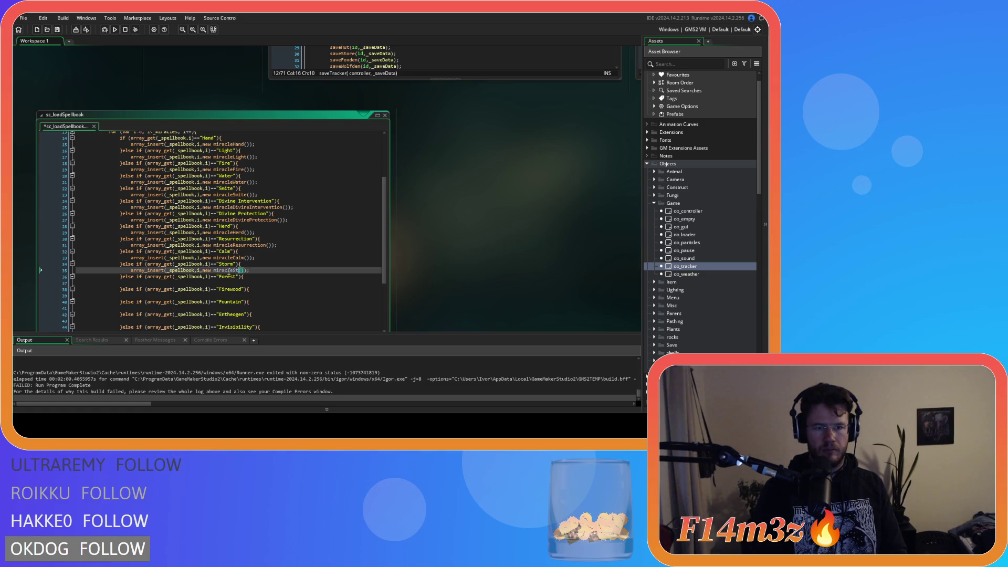
Add miracleForest, miracleFirewood and miracleFountain inserts under their matching branches.
left_click(225, 283)
type("array_insert(_spellbook,i,new miracleHand());")
double_click(226, 283)
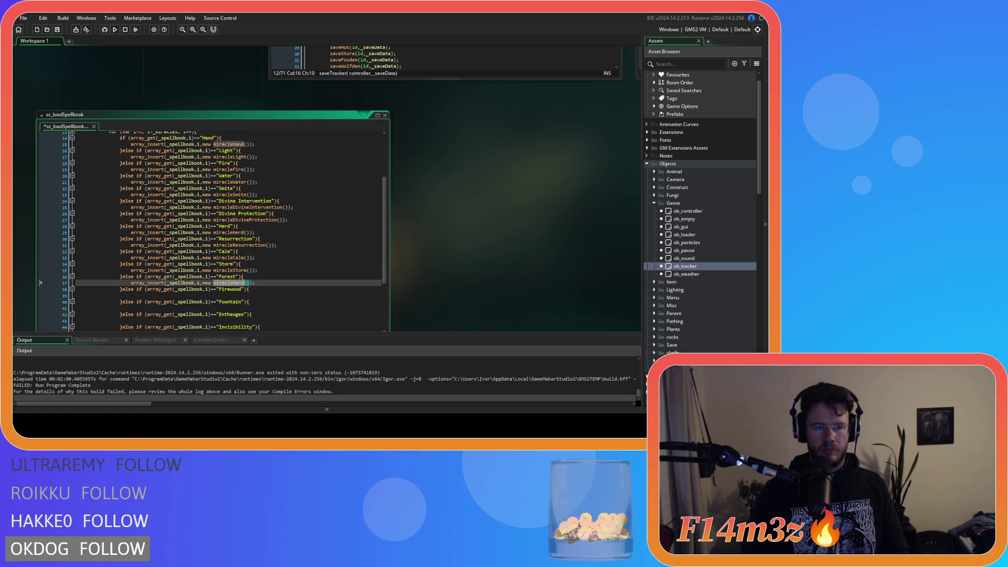
type("miracleForest")
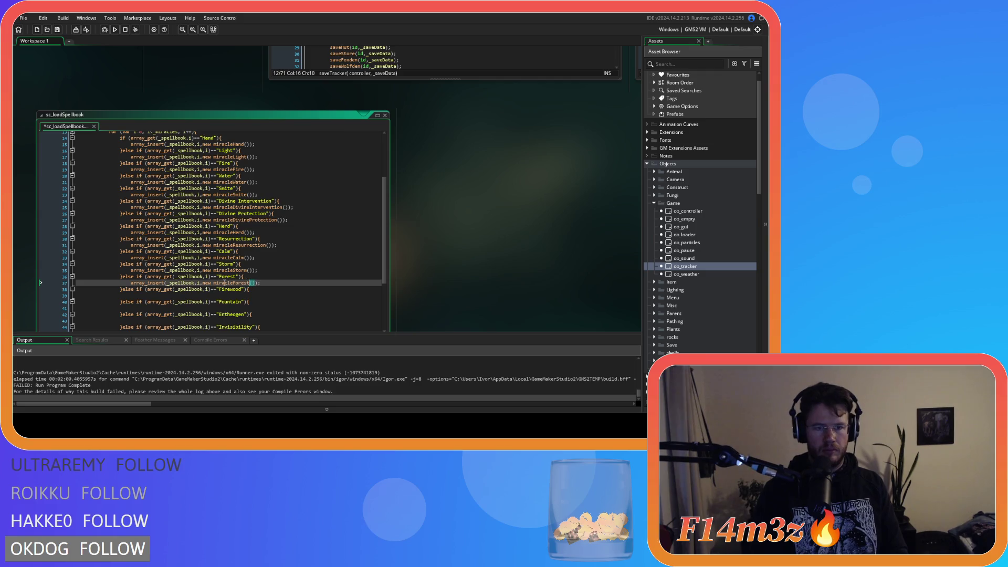
left_click(226, 294)
type("array_insert(_spellbook,i,new miracleHand());")
double_click(227, 296)
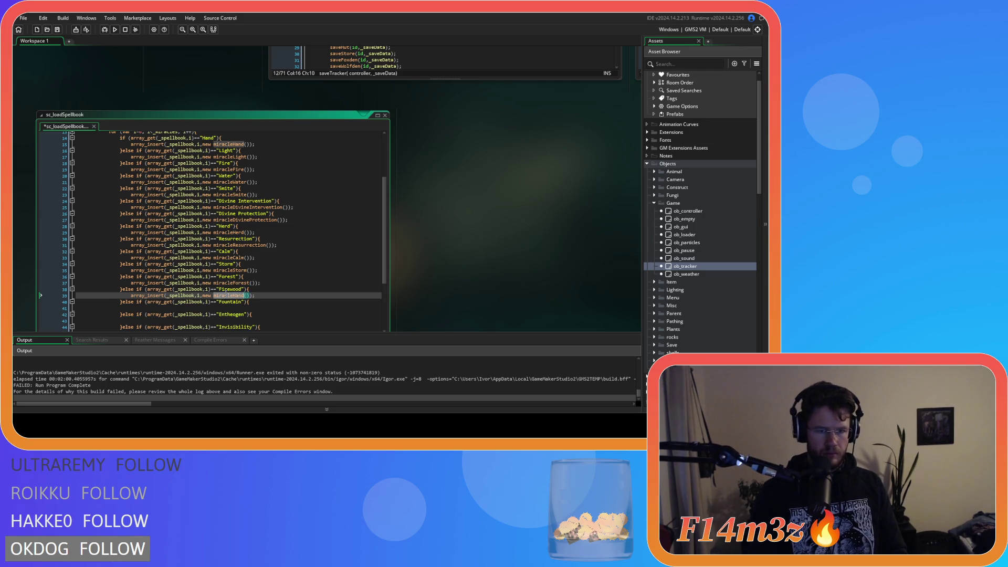
type("miracleFirewood")
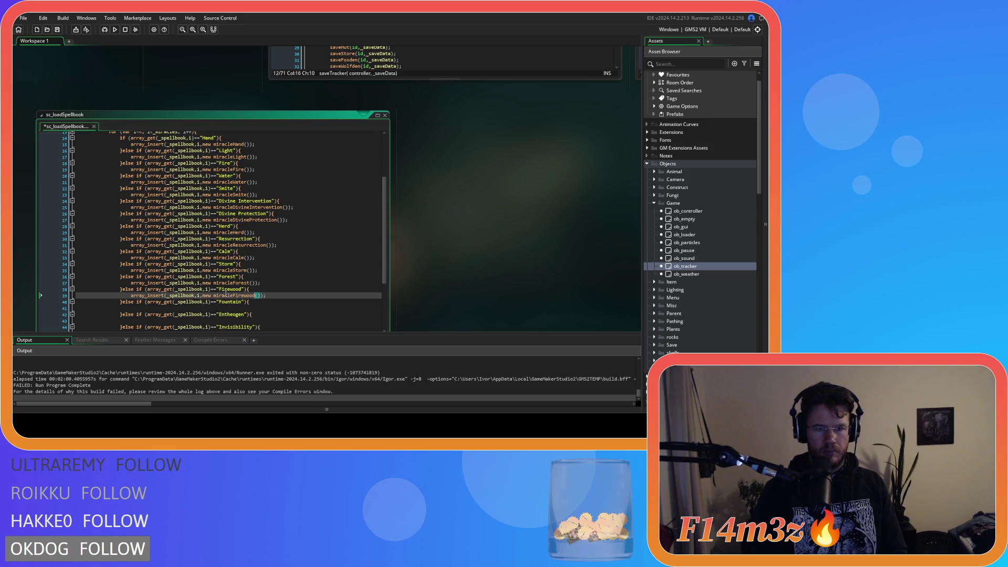
left_click(229, 308)
type("array_insert(_spellbook,i,new miracleHand());")
double_click(229, 308)
type("miracleFo")
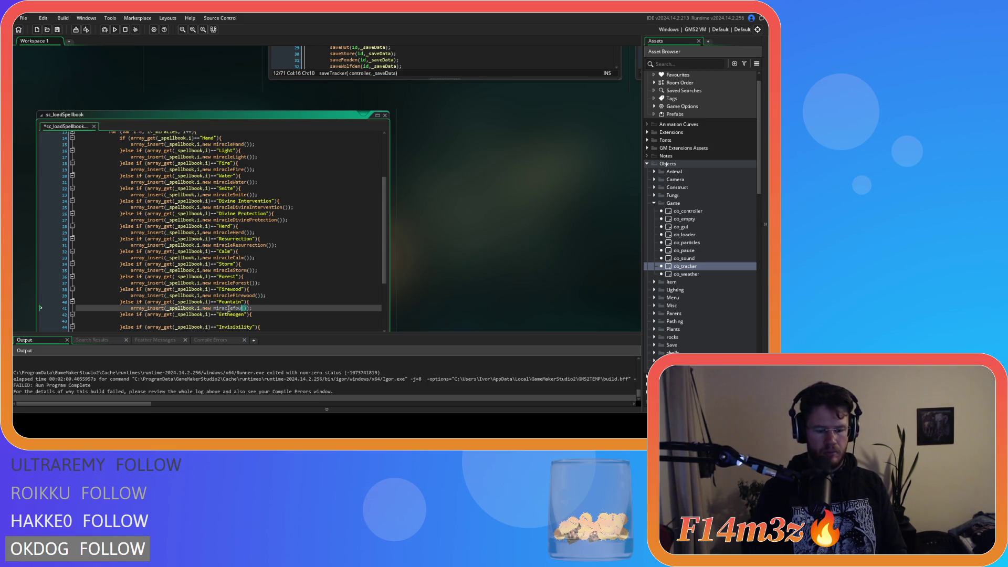
type("untain")
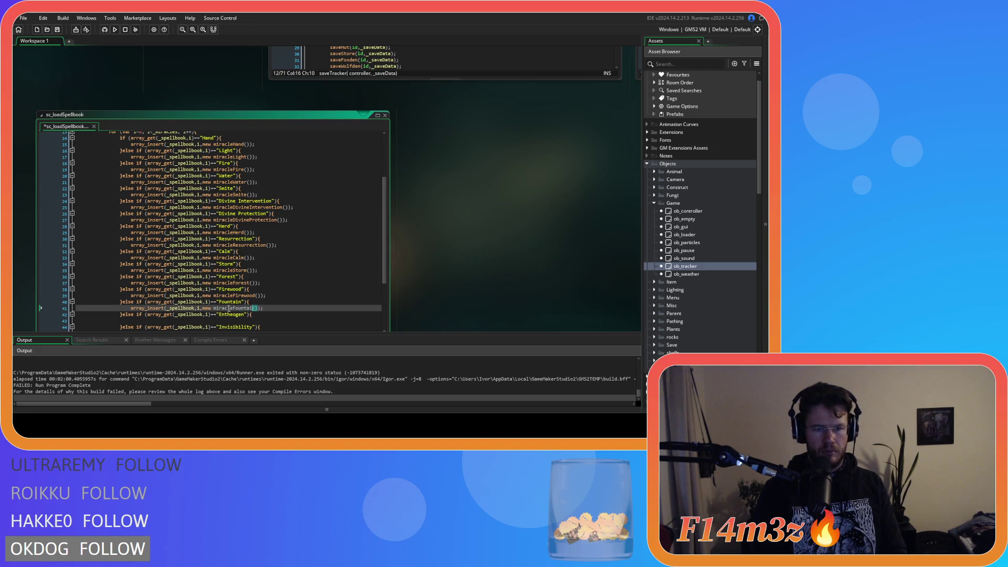
Add miracleEntheogen and miracleInvisibility inserts under the Entheogen and Invisibility branches.
left_click(225, 321)
type("array_insert(_spellbook,i,new miracleHand());")
scroll(242, 312, "down", 2)
scroll(242, 311, "down", 1)
double_click(230, 274)
type("miracle")
type("Entheog")
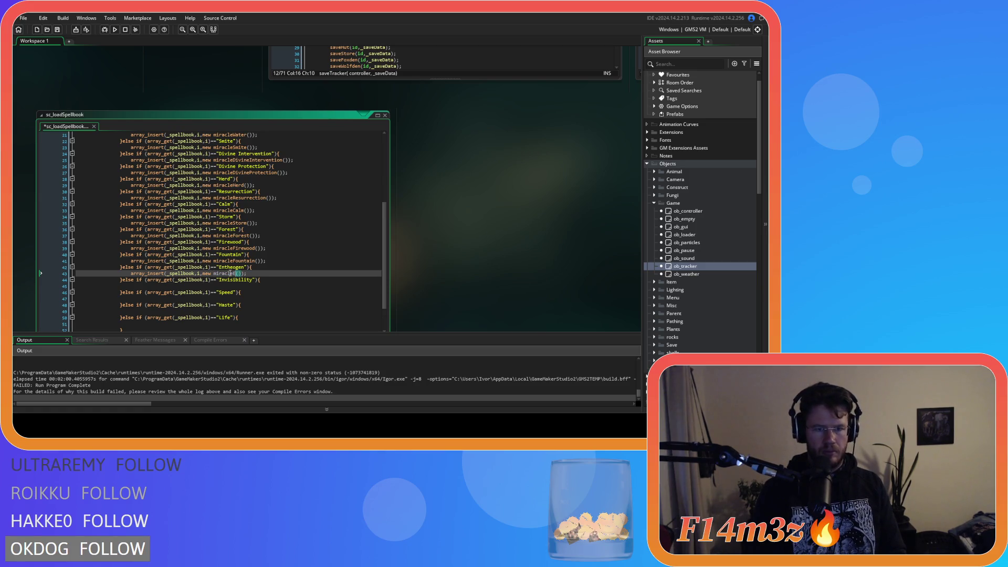
type("en")
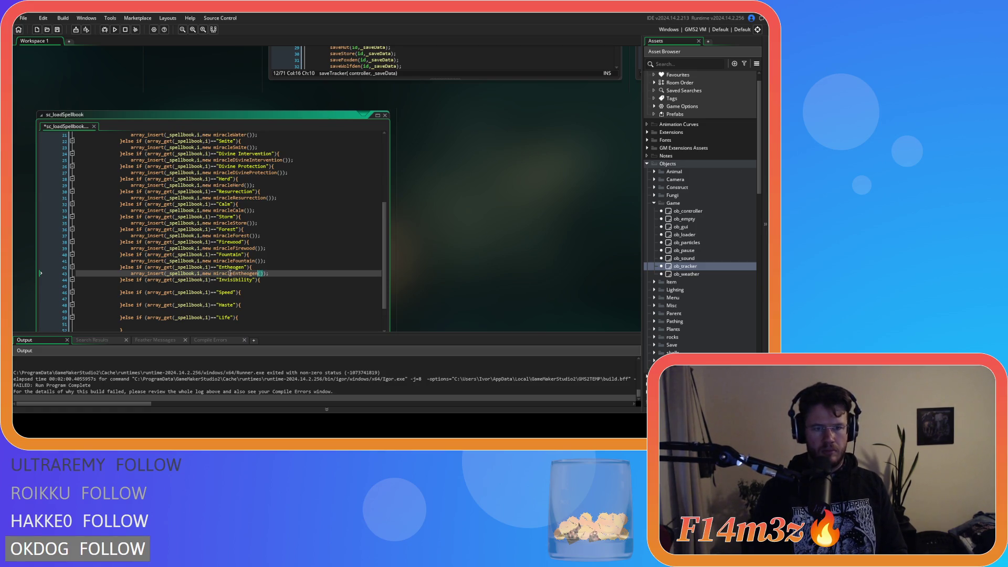
key("Down")
key("End")
key("Return")
key("ctrl+v")
double_click(231, 286)
type("miracle")
type("isibility")
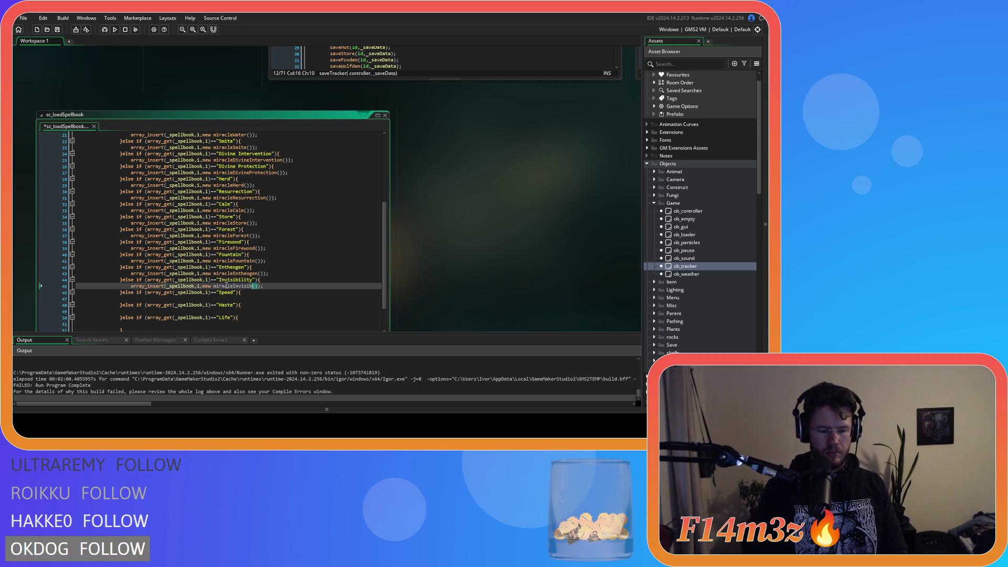
Add miracleSpeed, miracleHaste and miracleLife inserts, then save sc_loadSpellbook.
key("Down")
key("Down")
type("array_insert(_spellbook,i,new miracleHand());")
type("HandmiracleSpeed")
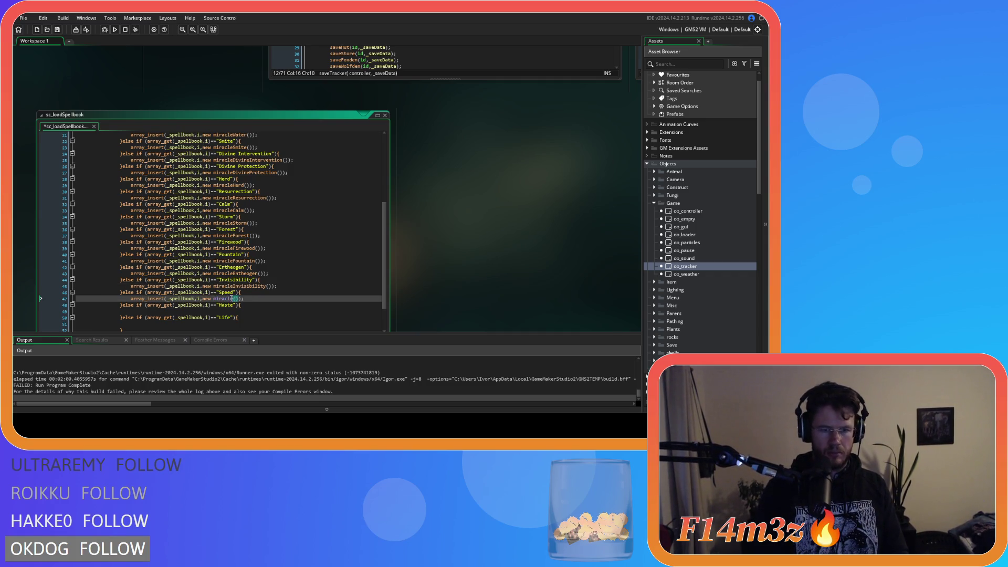
key("Down")
key("Down")
type("array_insert(_spellbook,i,new miracleHand());")
type("mira")
type("cleHaste")
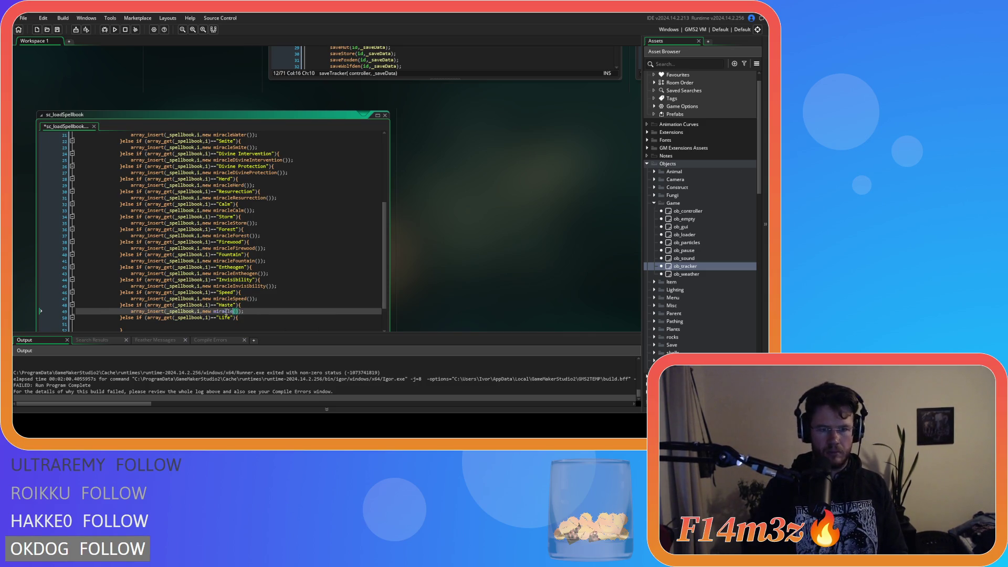
scroll(222, 309, "down", 2)
key("Down")
key("Down")
type("array_insert(_spellbook,i,new miracleHand());")
double_click(223, 286)
type("miracleLife")
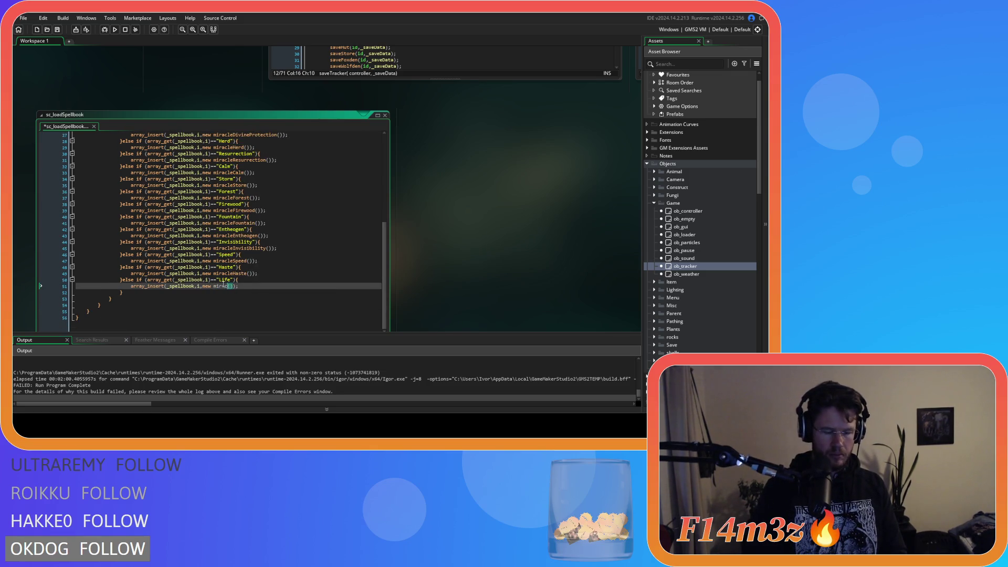
left_click(284, 286)
key("ctrl+s")
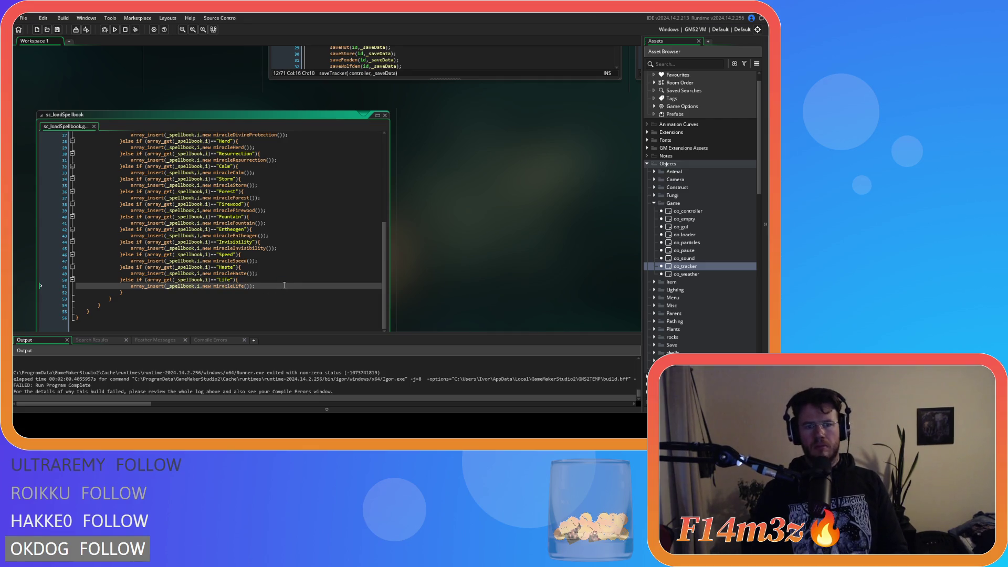
Look over the finished script, then build and run the game with F5.
scroll(284, 286, "up", 5)
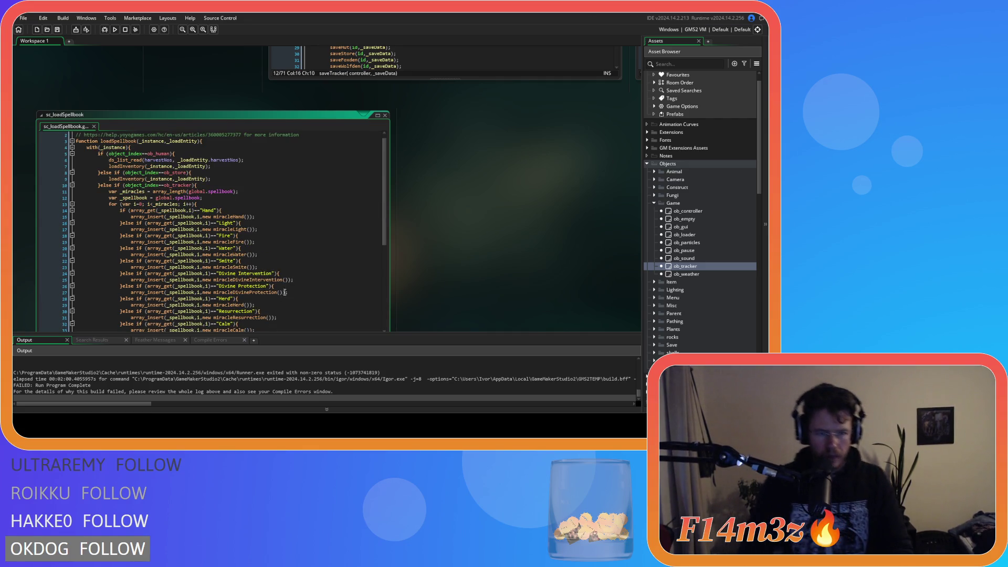
scroll(293, 260, "down", 4)
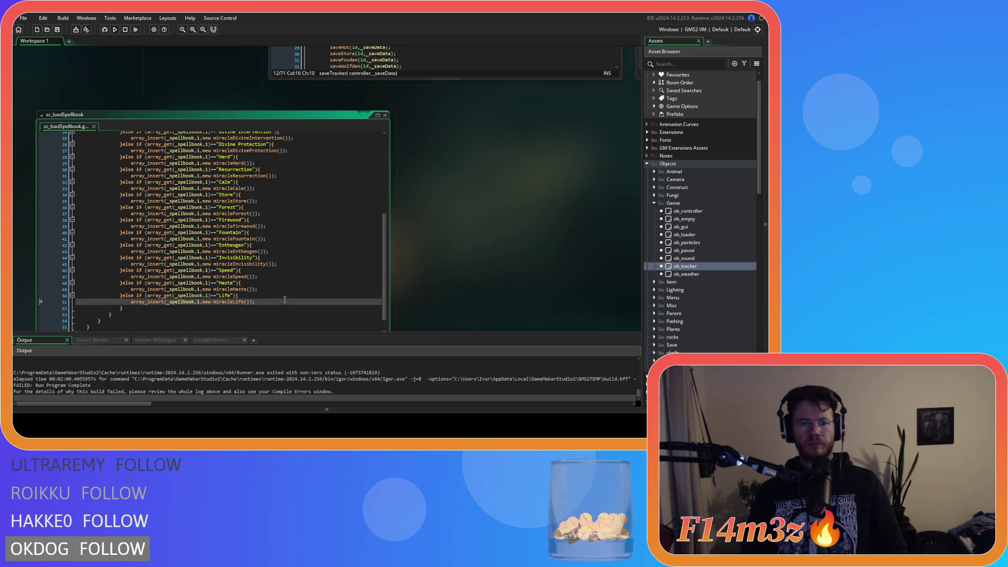
scroll(292, 273, "up", 7)
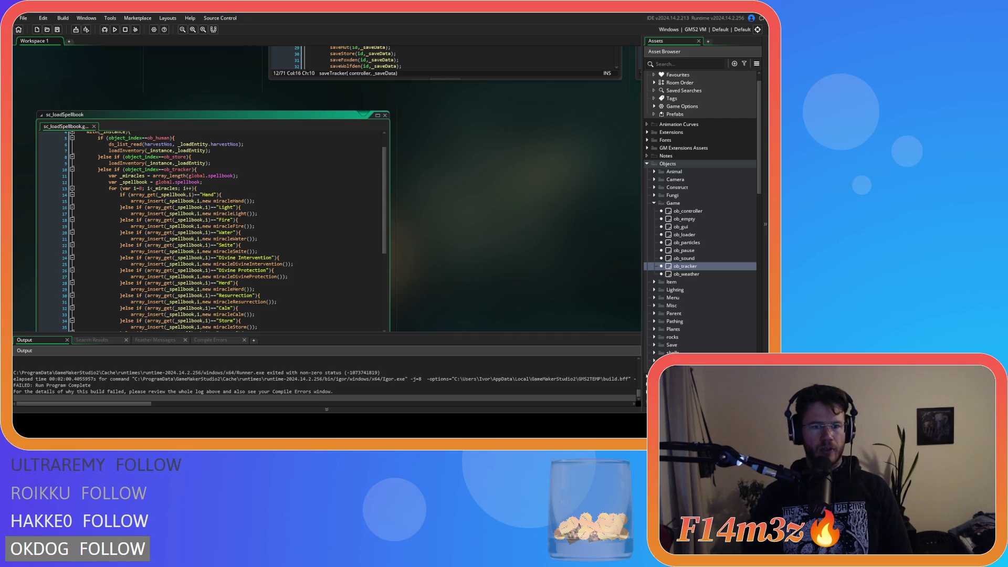
left_click(306, 259)
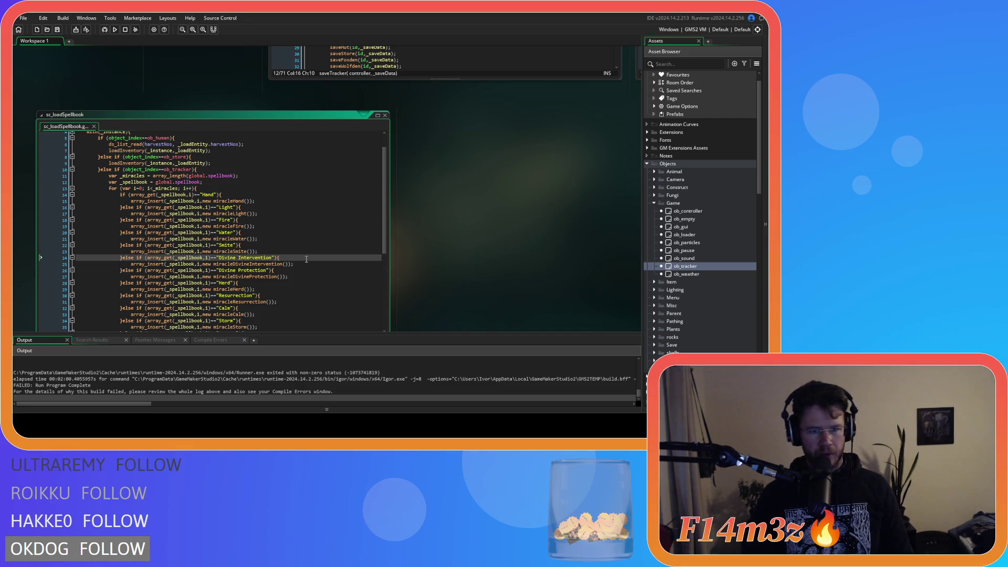
scroll(306, 258, "down", 4)
scroll(307, 261, "up", 6)
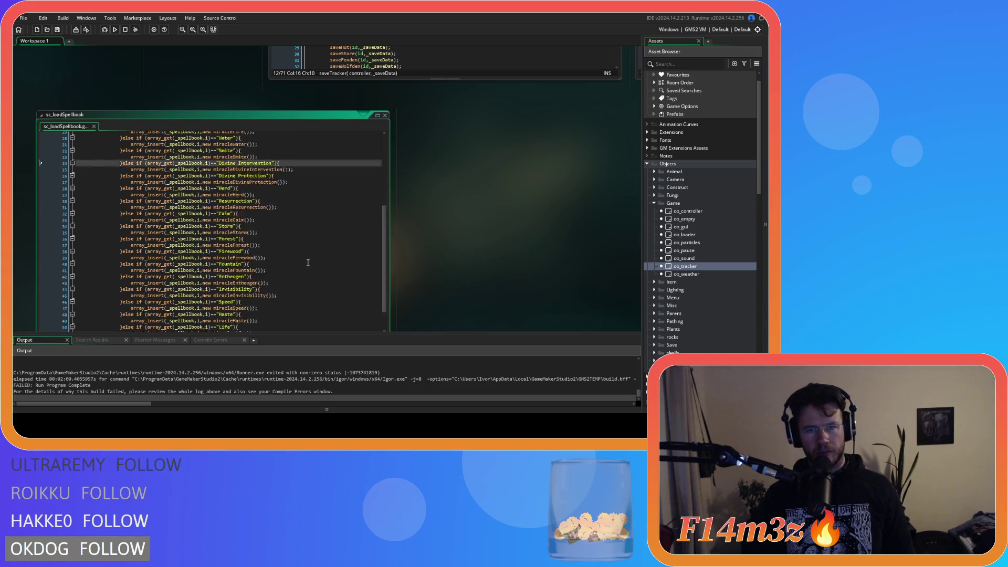
scroll(355, 262, "down", 1)
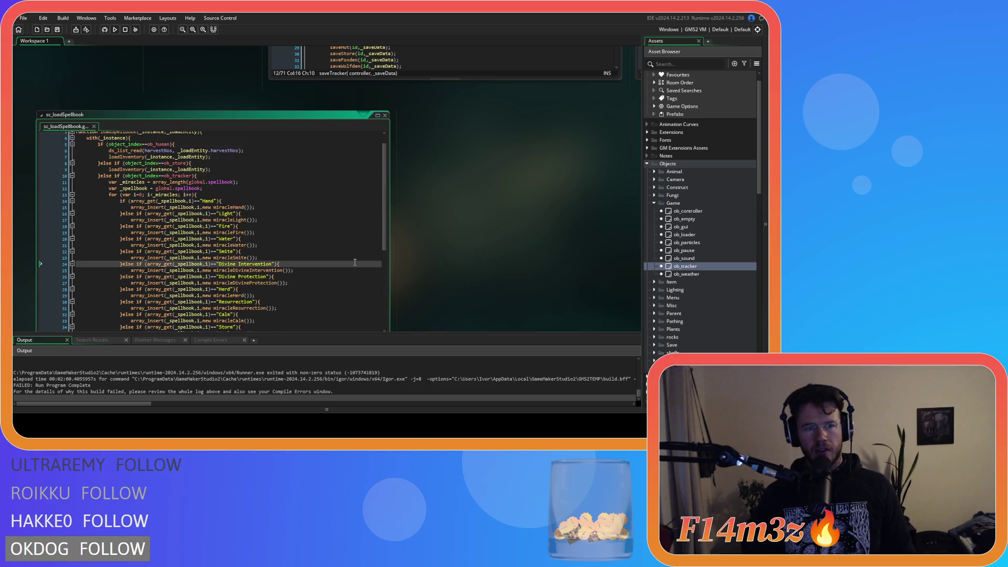
scroll(355, 262, "up", 1)
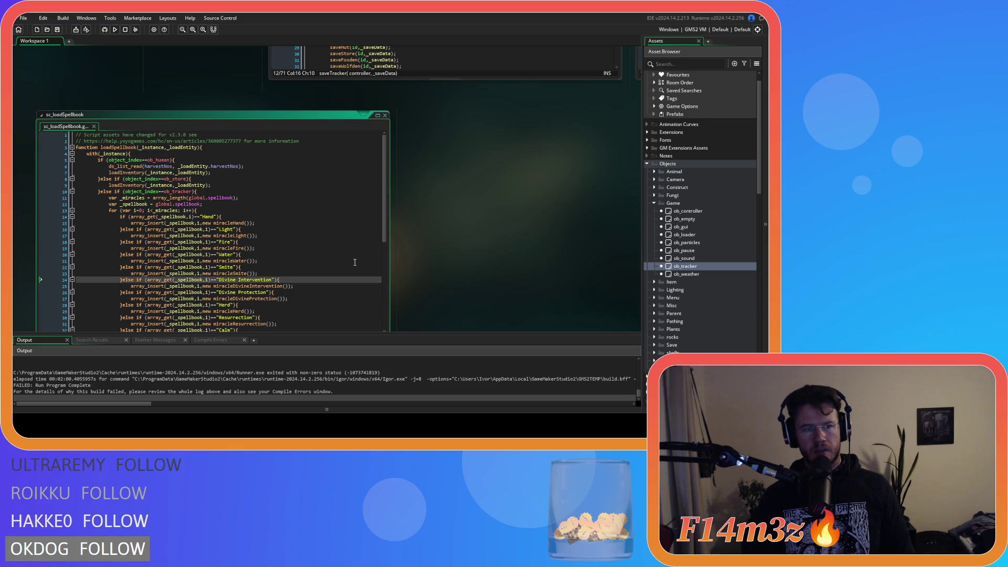
scroll(442, 280, "up", 3)
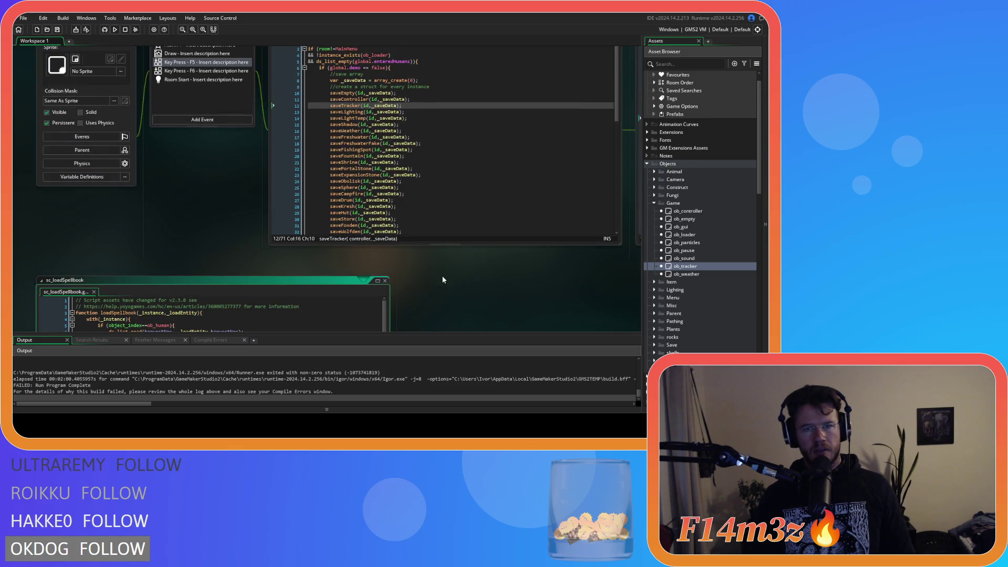
scroll(441, 281, "down", 4)
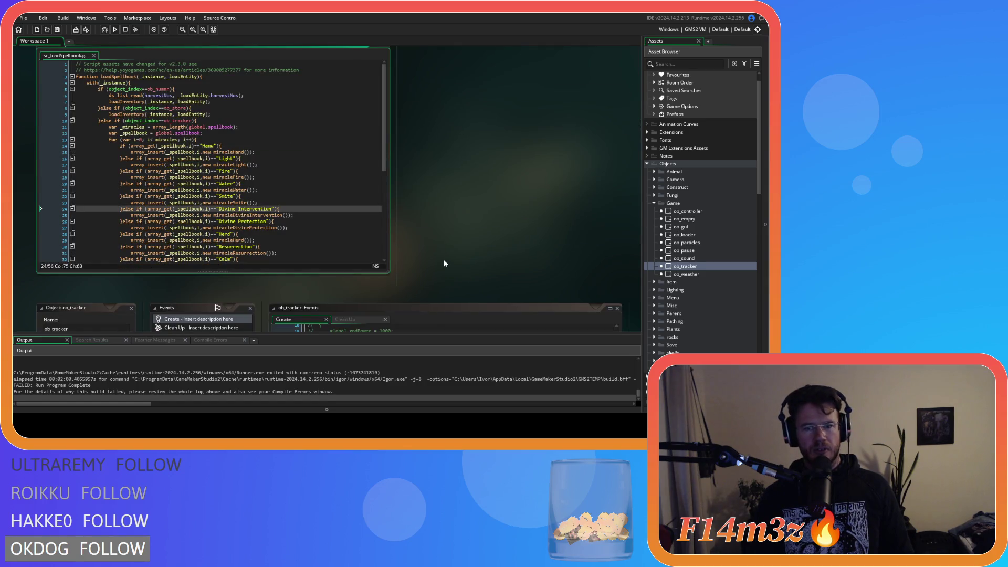
key("F5")
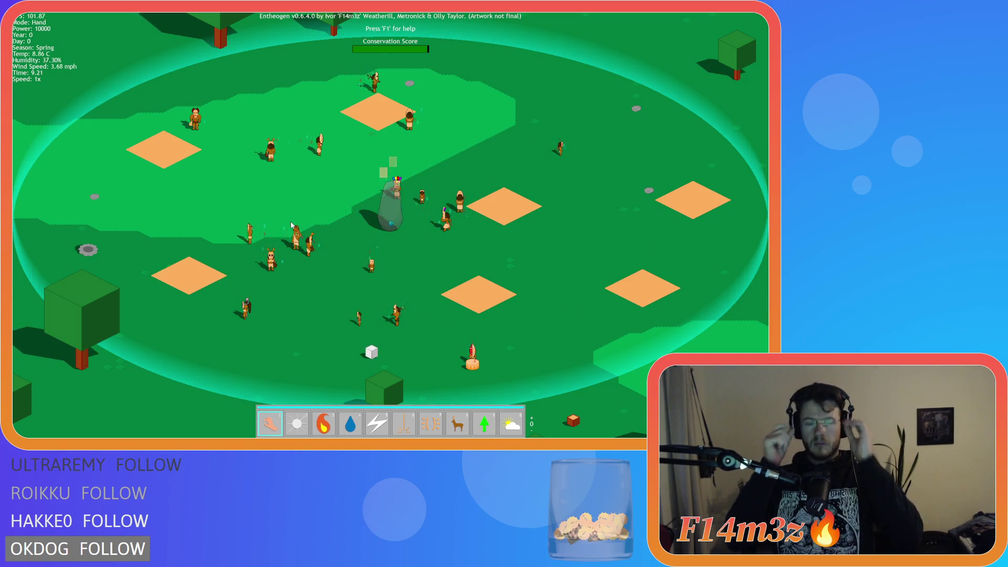
Pan the camera around the map with WASD, then quicksave the game with F5.
key("w")
key("d")
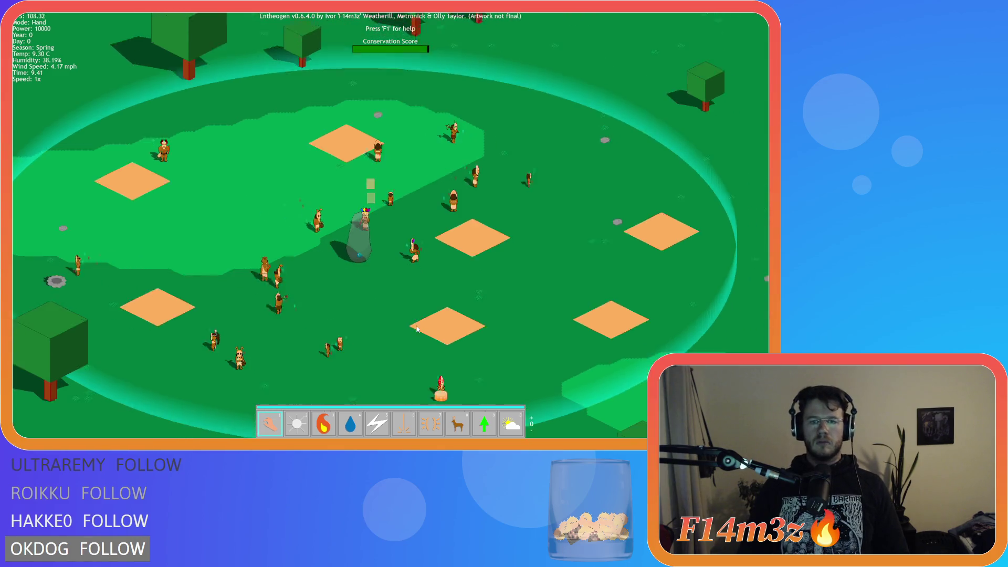
key("s")
key("w")
key("a")
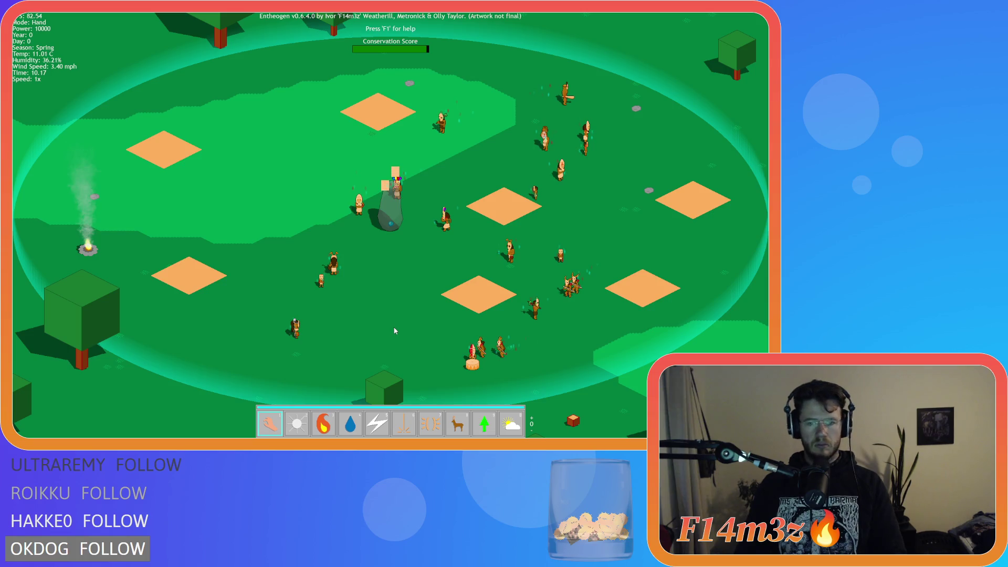
key("F5")
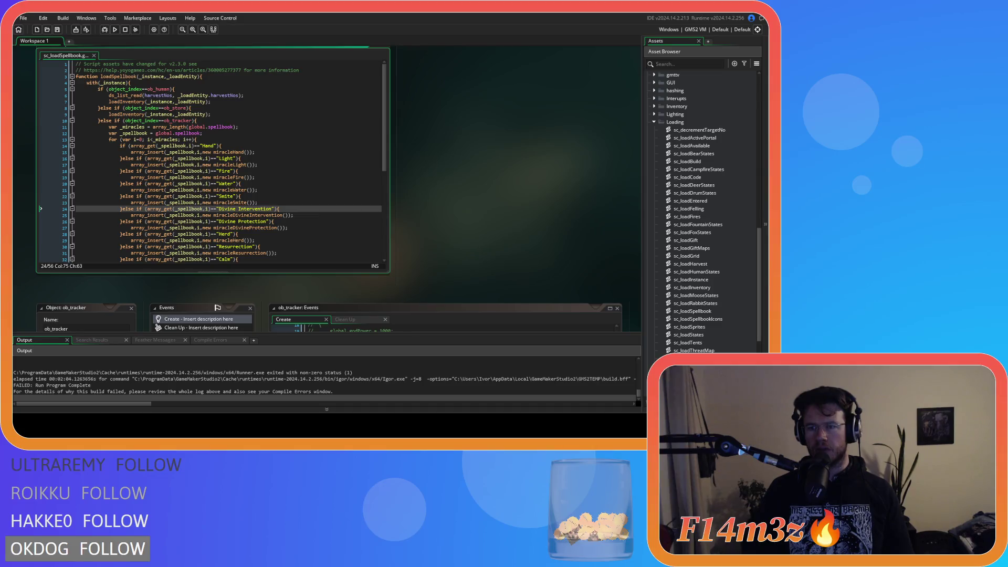
Open sc_loadInventory from the Loading folder and inspect the real() conversion in array_set.
scroll(704, 210, "down", 2)
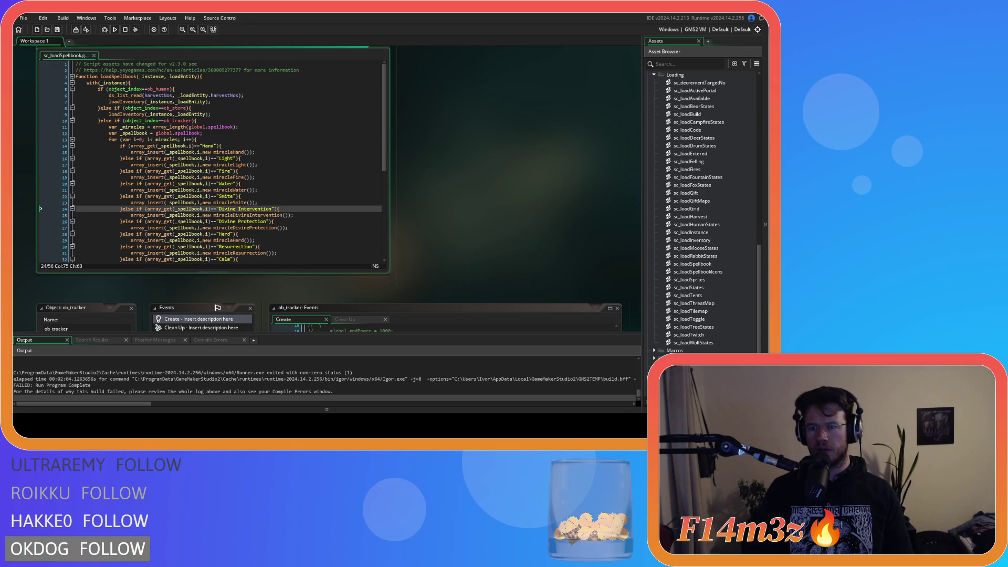
double_click(692, 240)
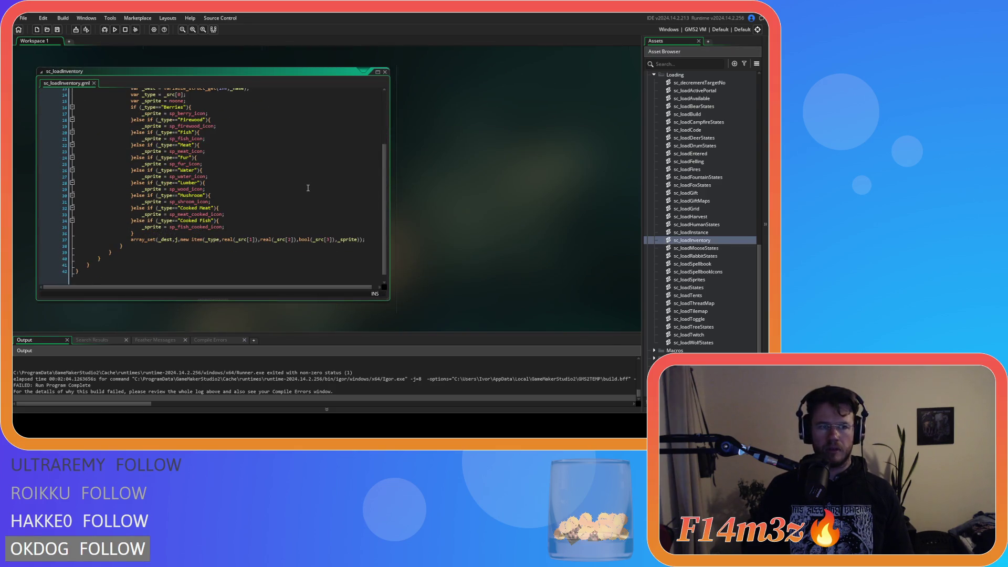
scroll(257, 207, "up", 1)
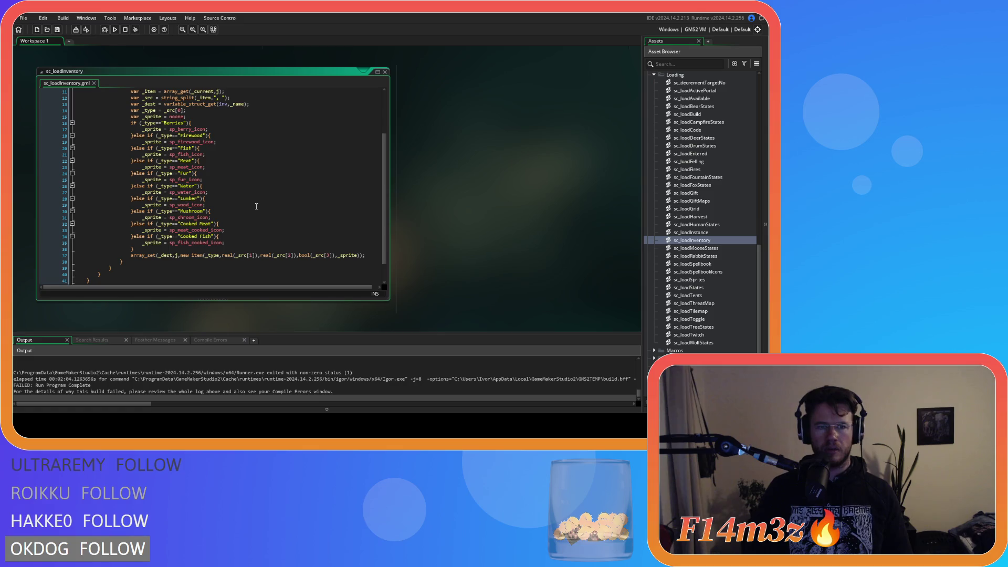
left_click(234, 256)
left_click(214, 256)
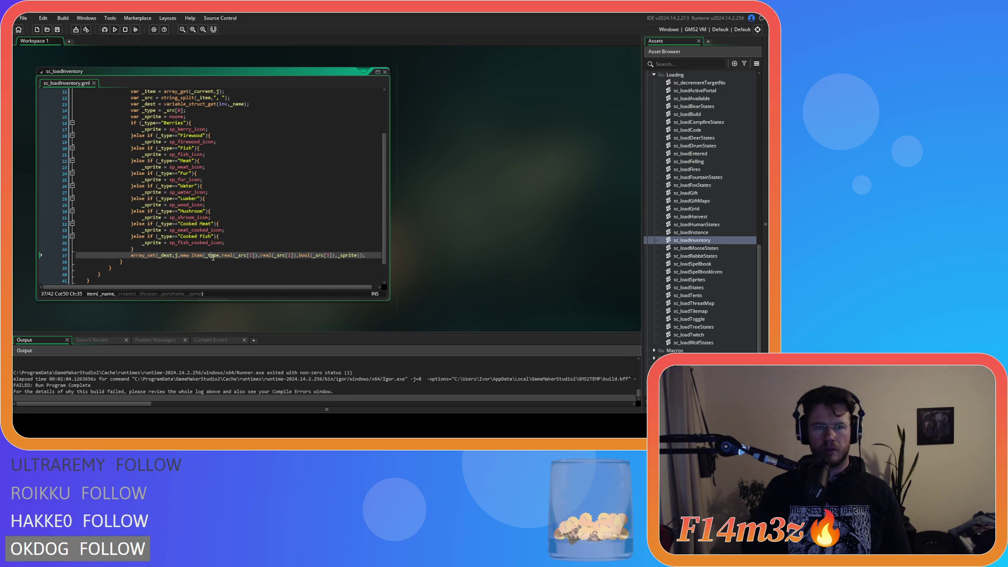
Scroll through the script to review the _dest lookup on line 13.
scroll(214, 257, "up", 4)
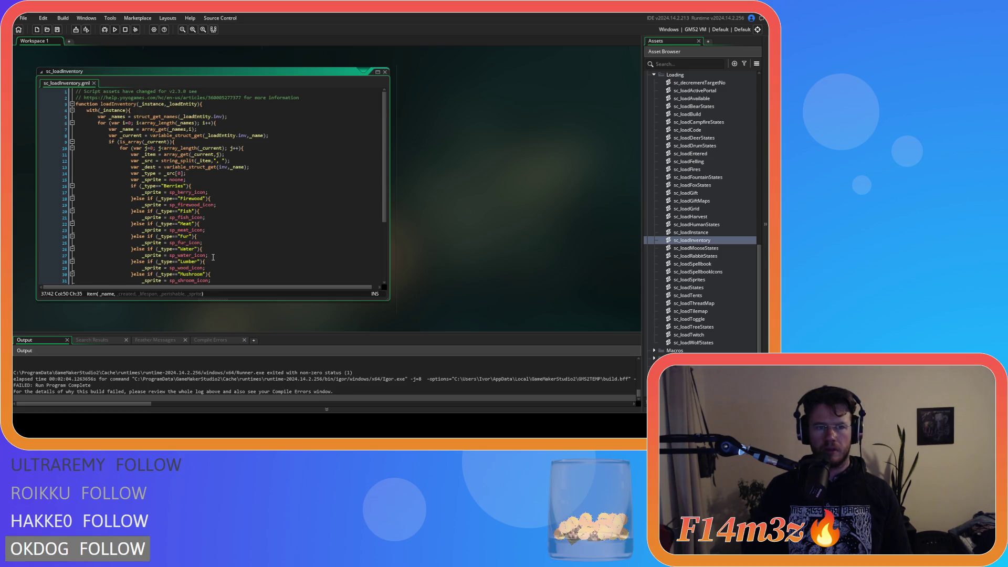
scroll(214, 257, "down", 4)
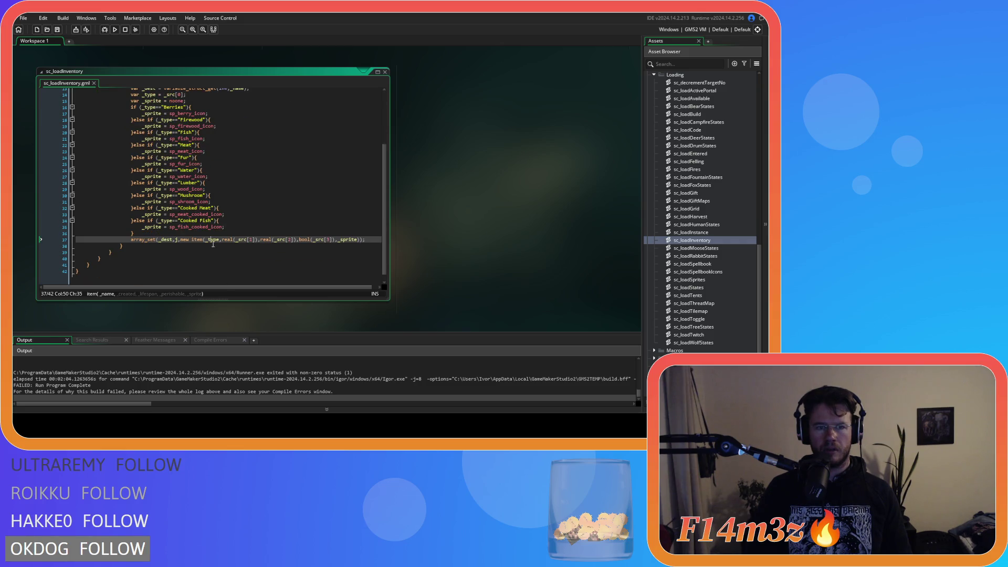
scroll(213, 240, "up", 2)
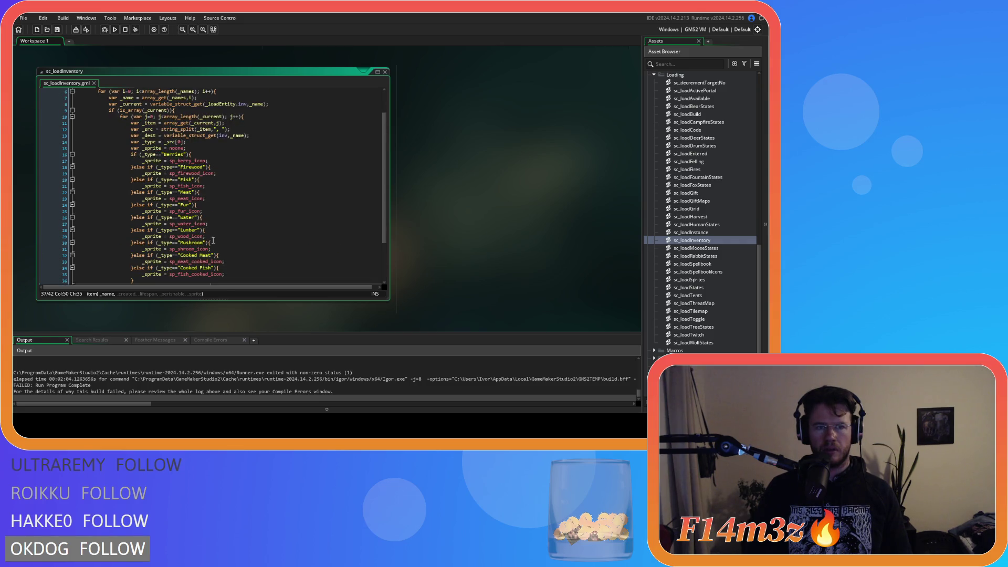
scroll(213, 240, "down", 2)
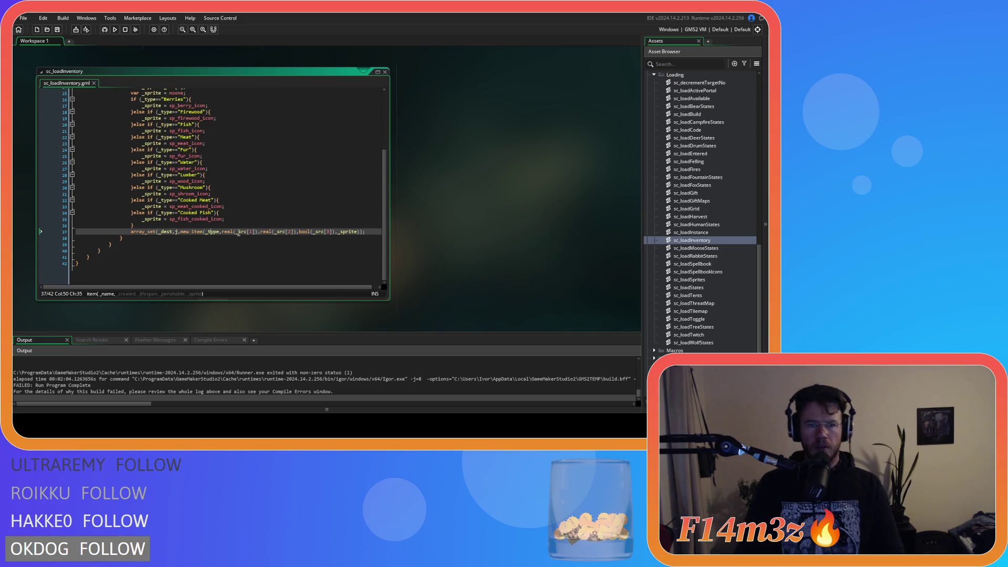
scroll(239, 233, "up", 3)
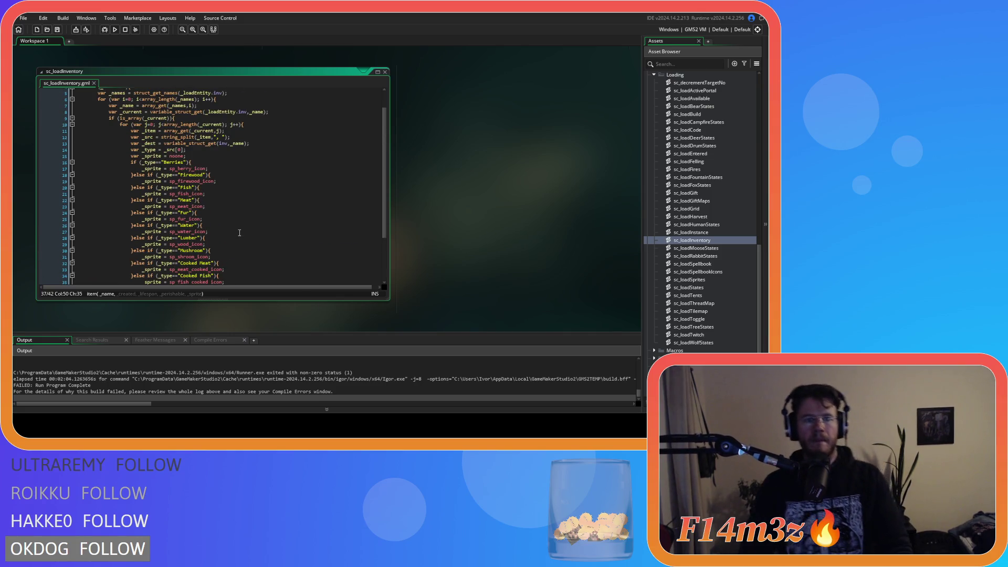
scroll(239, 233, "down", 3)
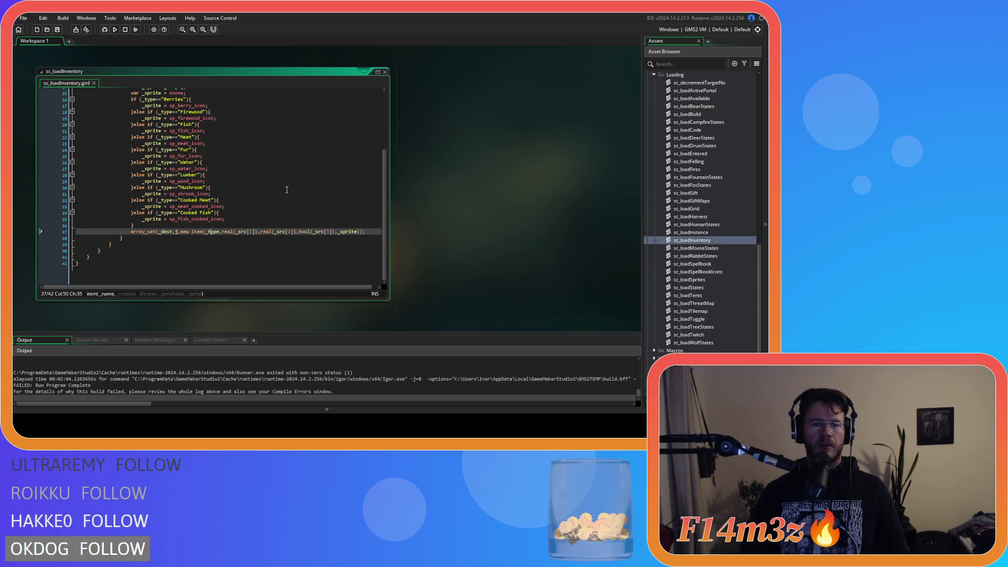
scroll(286, 189, "up", 4)
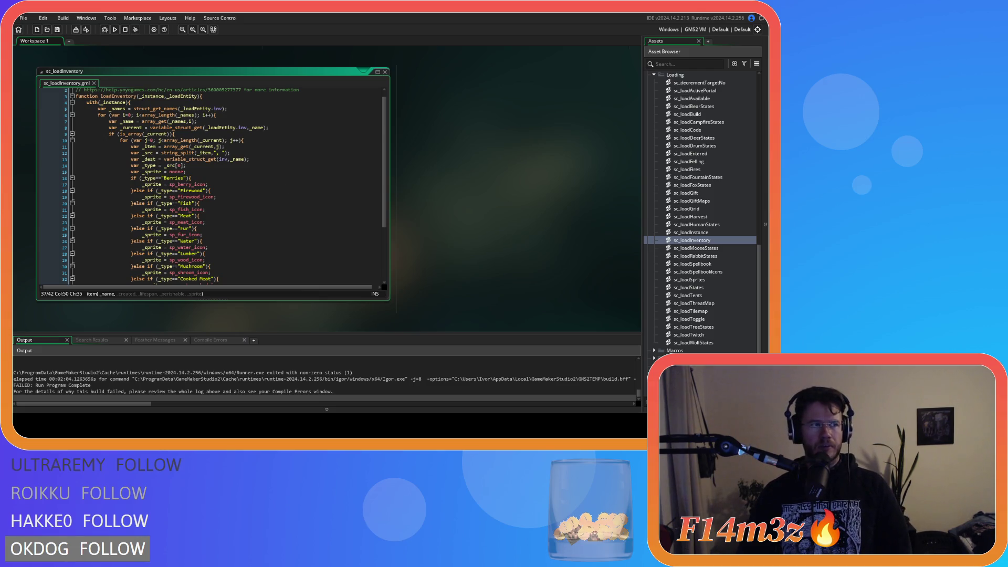
left_click(250, 159)
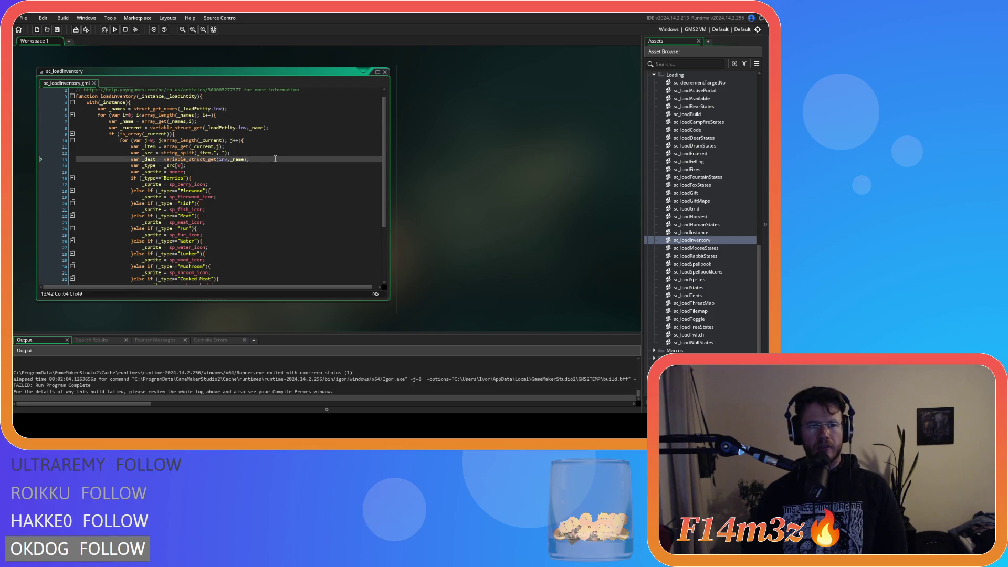
scroll(275, 158, "down", 4)
scroll(275, 159, "up", 3)
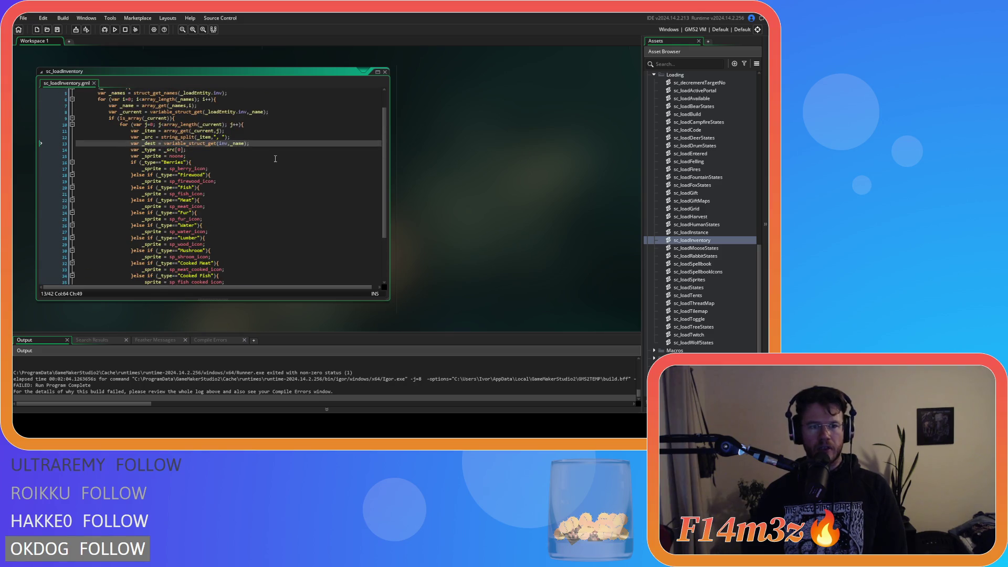
scroll(275, 158, "up", 1)
scroll(275, 158, "down", 4)
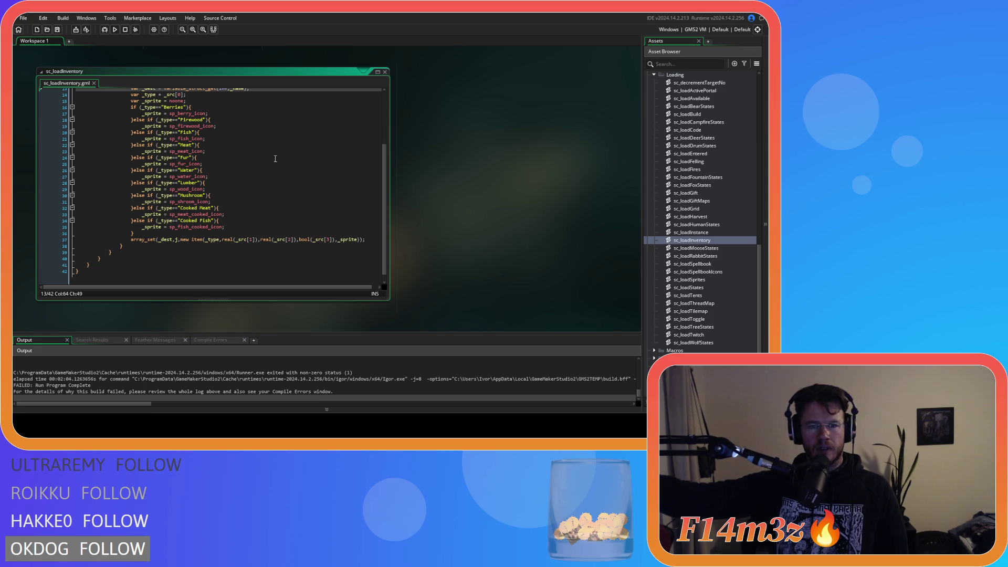
Check which item parameters (_type, _created, _lifespan, _sprite) the real() and bool(_src[3]) values fill.
left_click(346, 244)
left_click(344, 240)
key("Left")
key("Left")
key("Left")
key("Right")
key("Right")
key("Right")
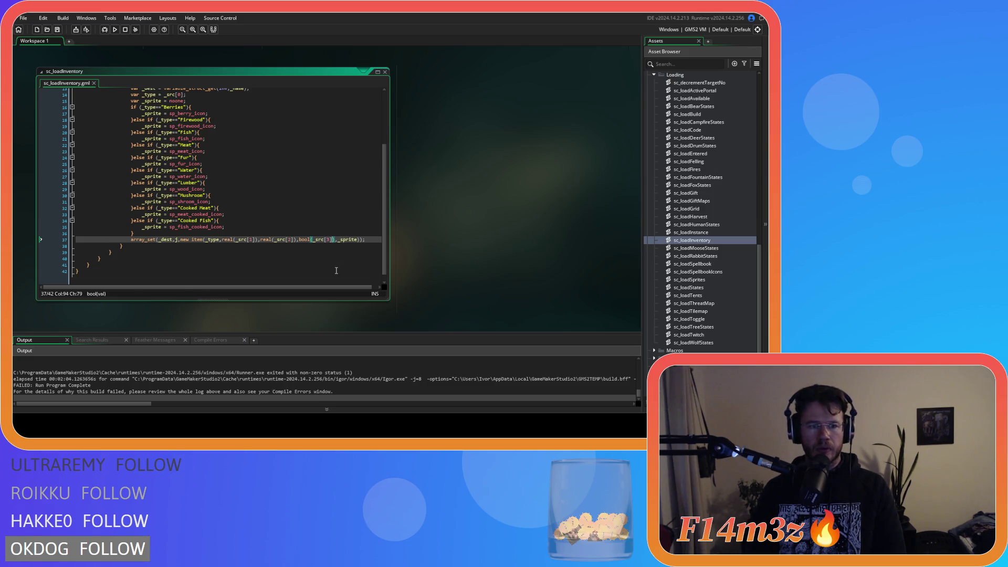
left_click(297, 239)
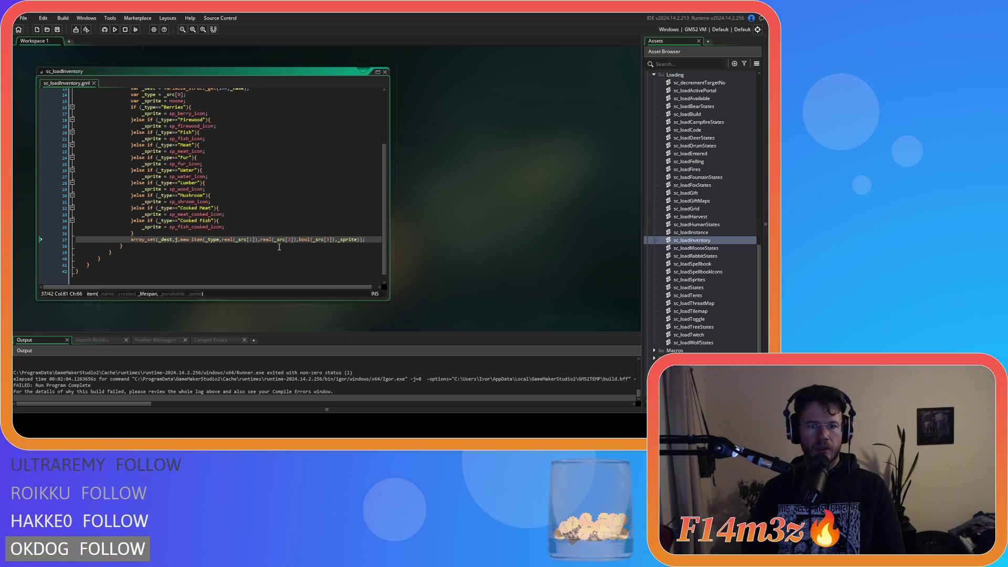
left_click(257, 240)
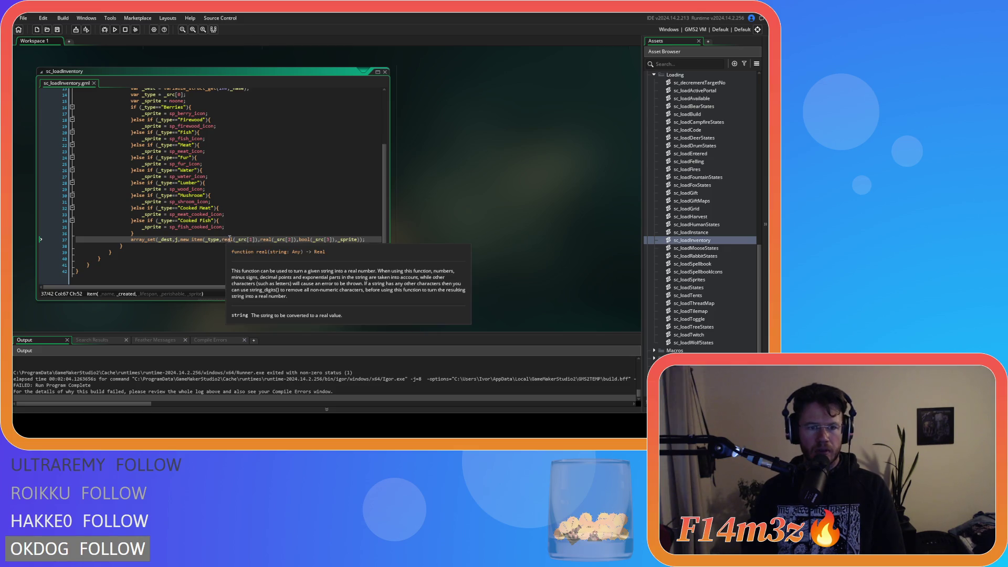
left_click(222, 239)
key("Left")
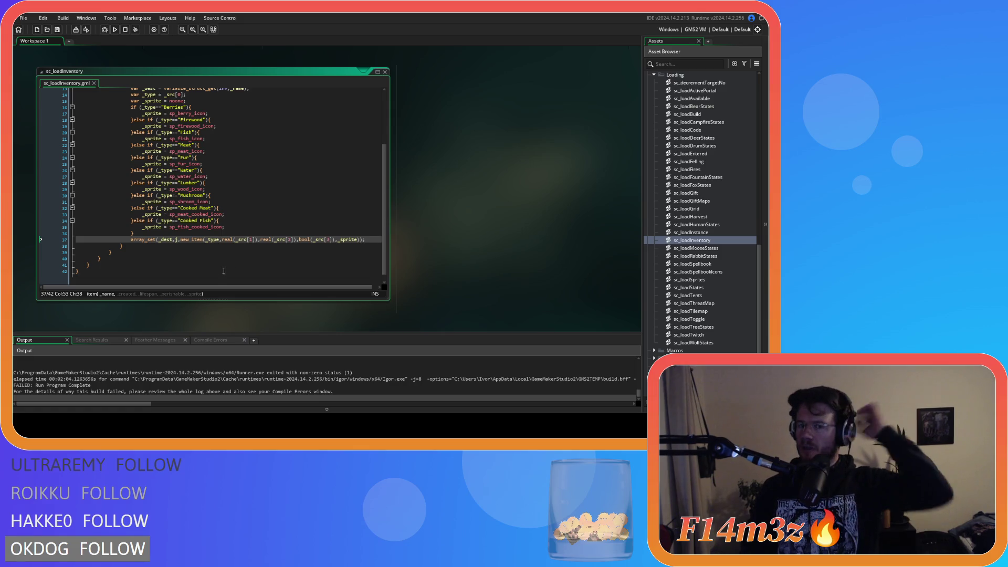
left_click(300, 240)
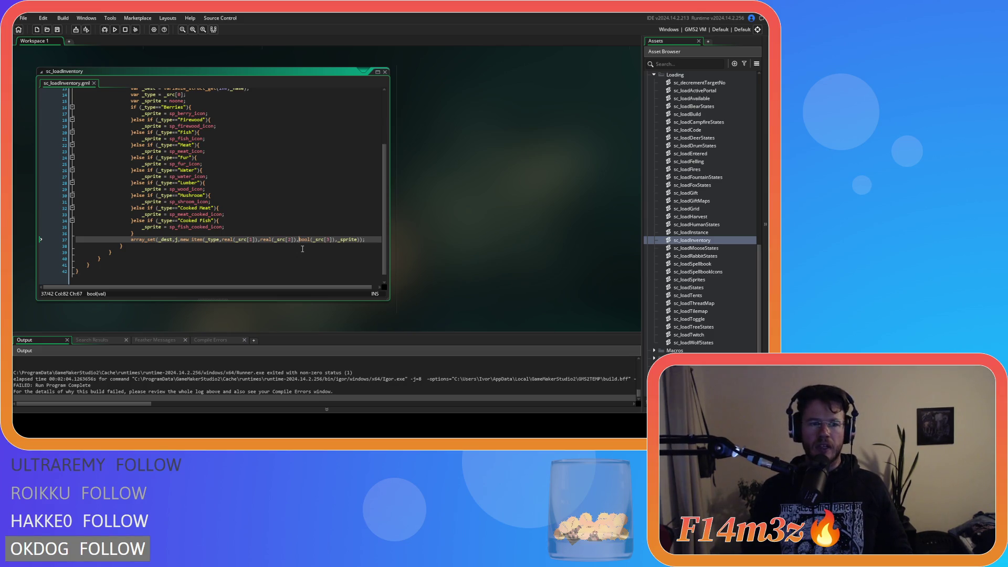
left_click(333, 241)
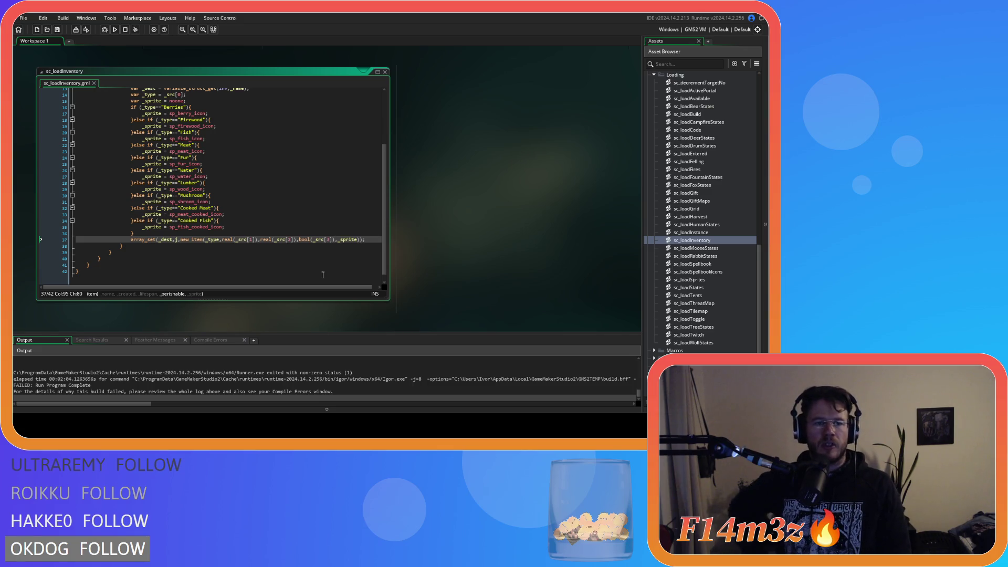
scroll(321, 274, "up", 3)
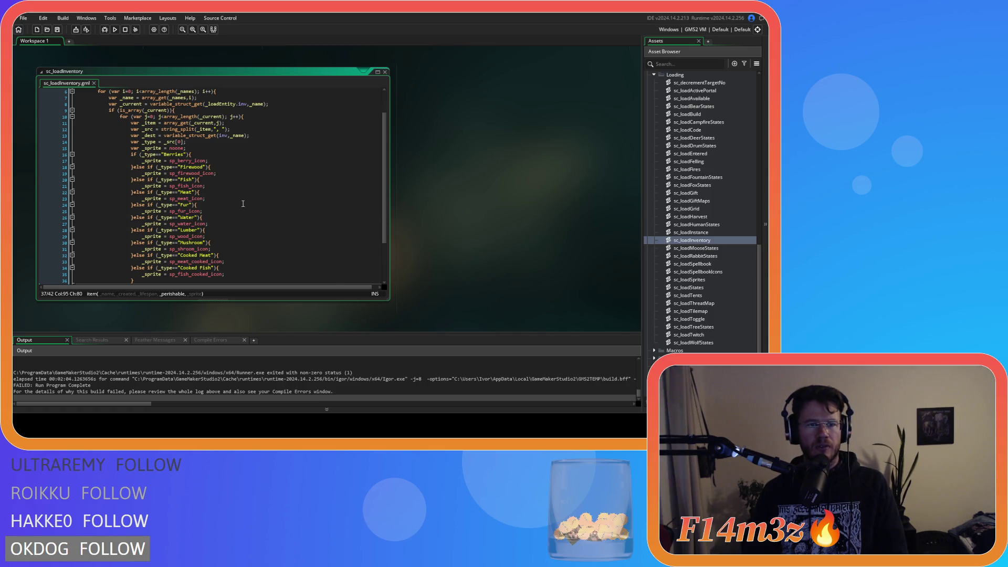
mouse_move(204, 137)
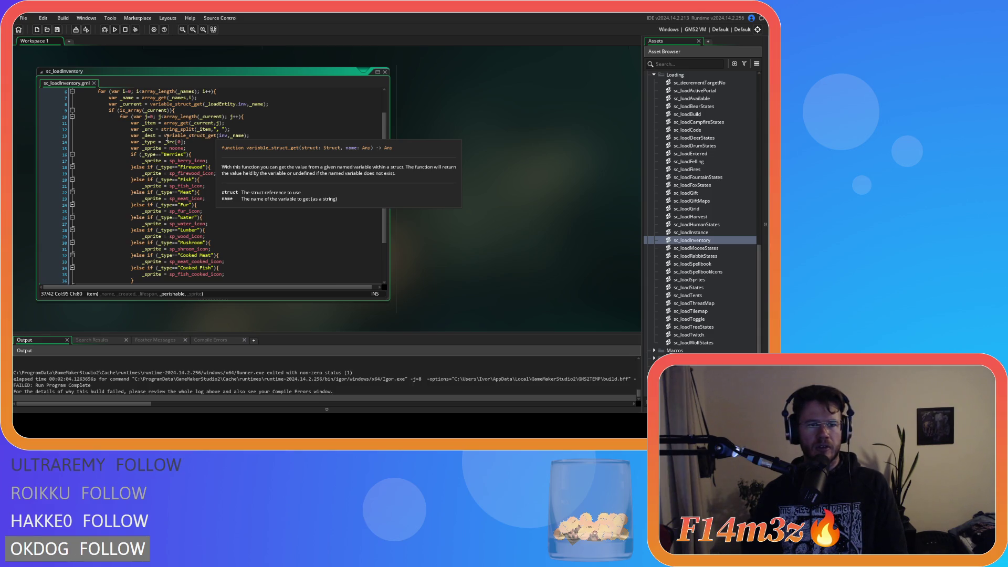
left_click(202, 135)
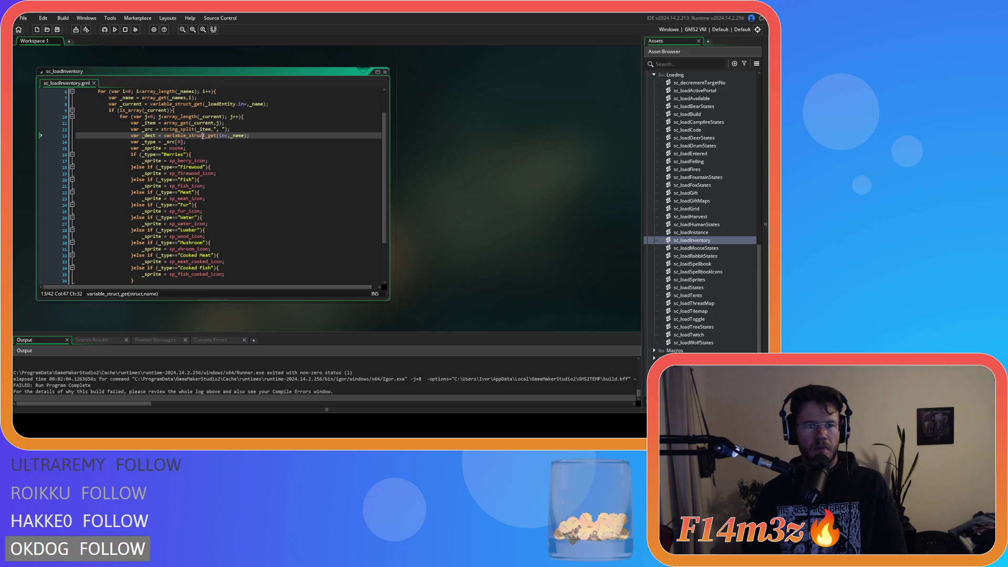
scroll(203, 136, "up", 1)
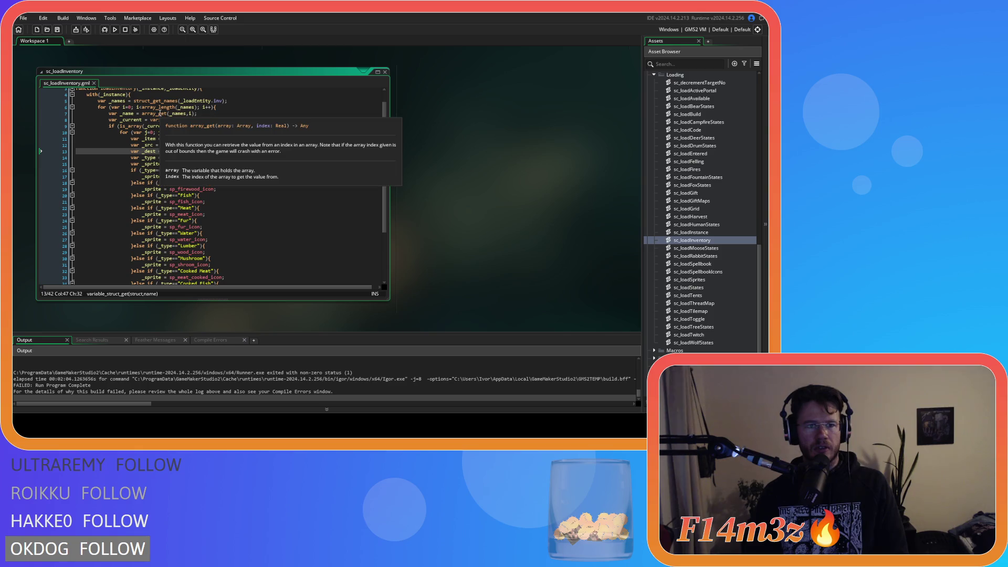
mouse_move(151, 115)
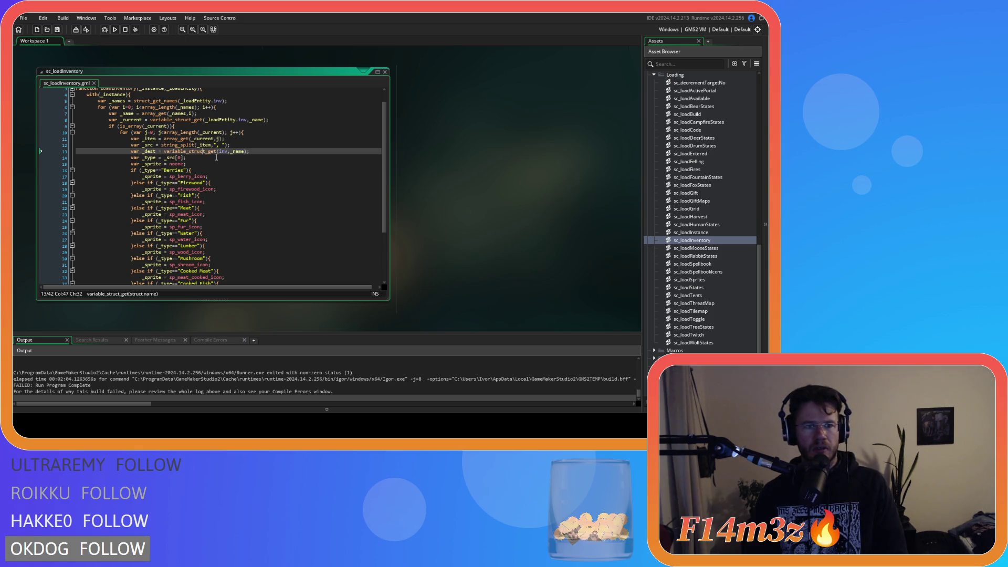
left_click(216, 157)
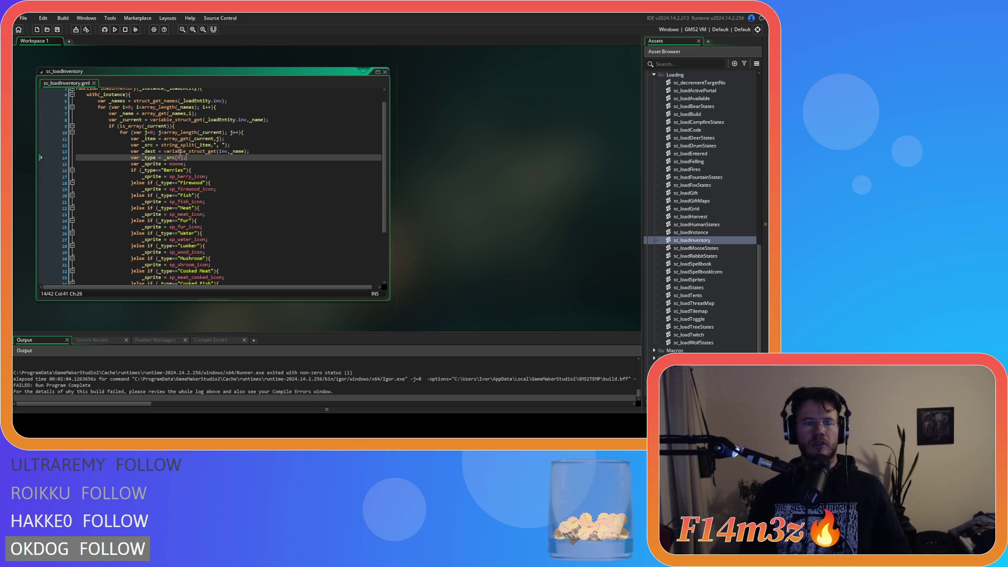
mouse_move(175, 145)
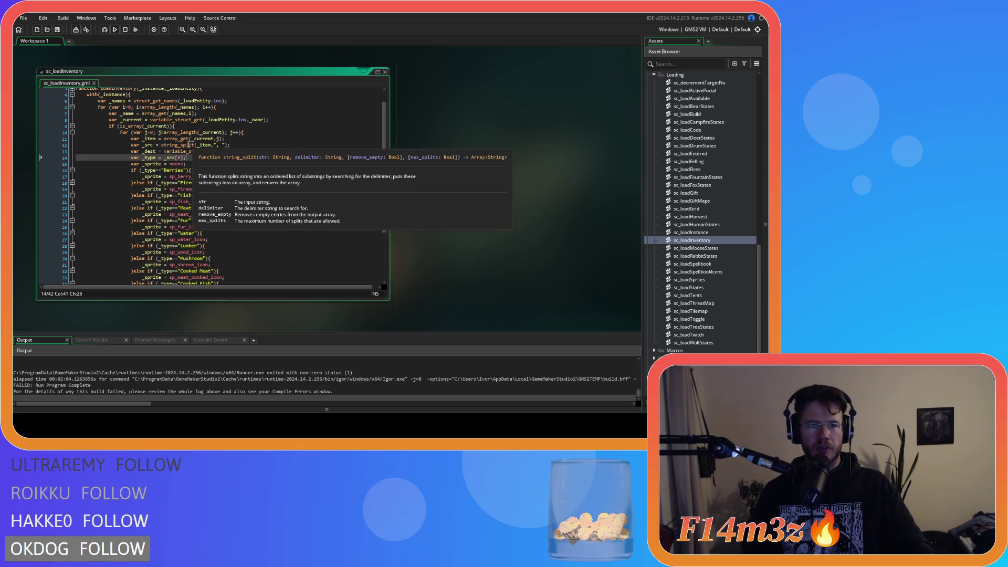
left_click(189, 145)
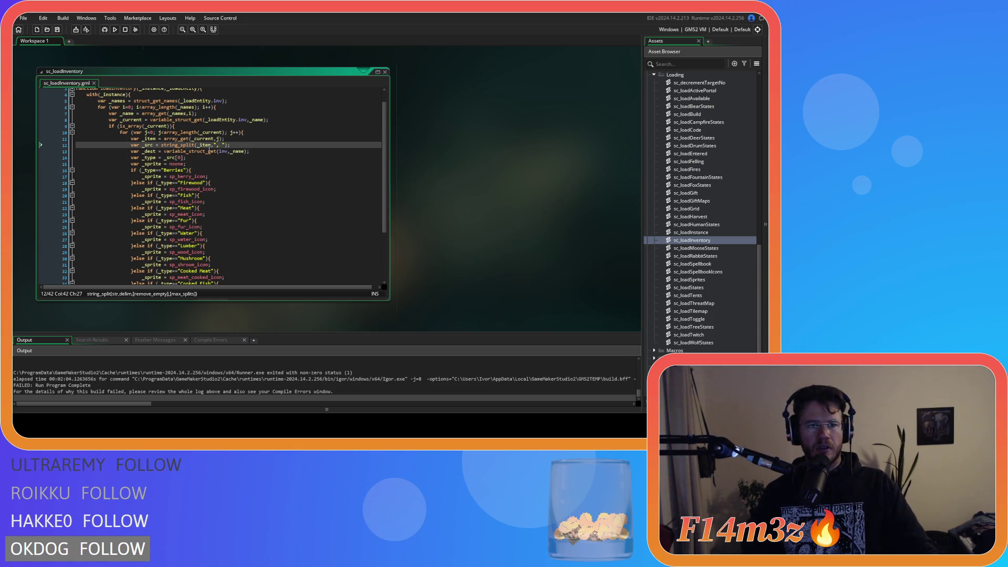
mouse_move(205, 147)
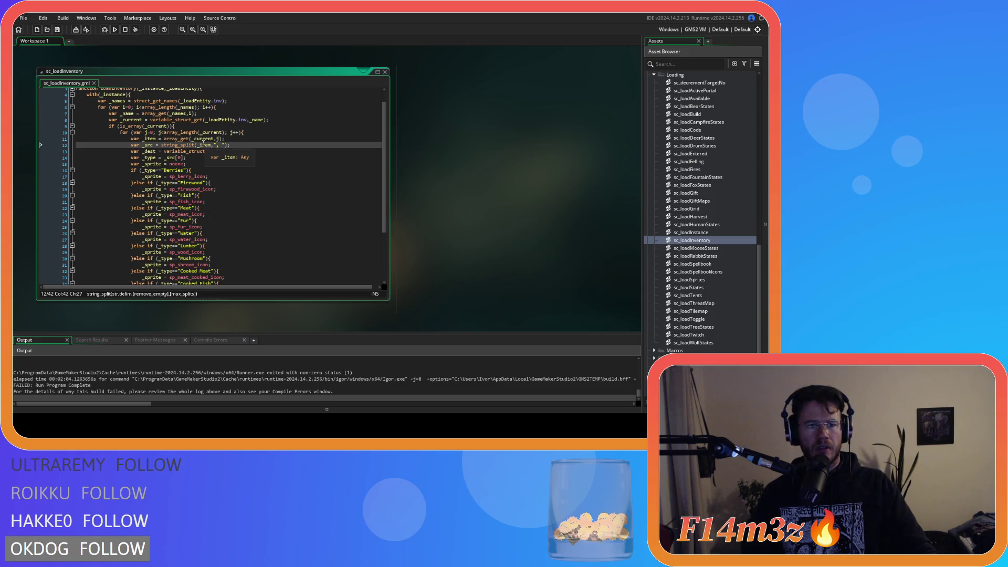
left_click(213, 139)
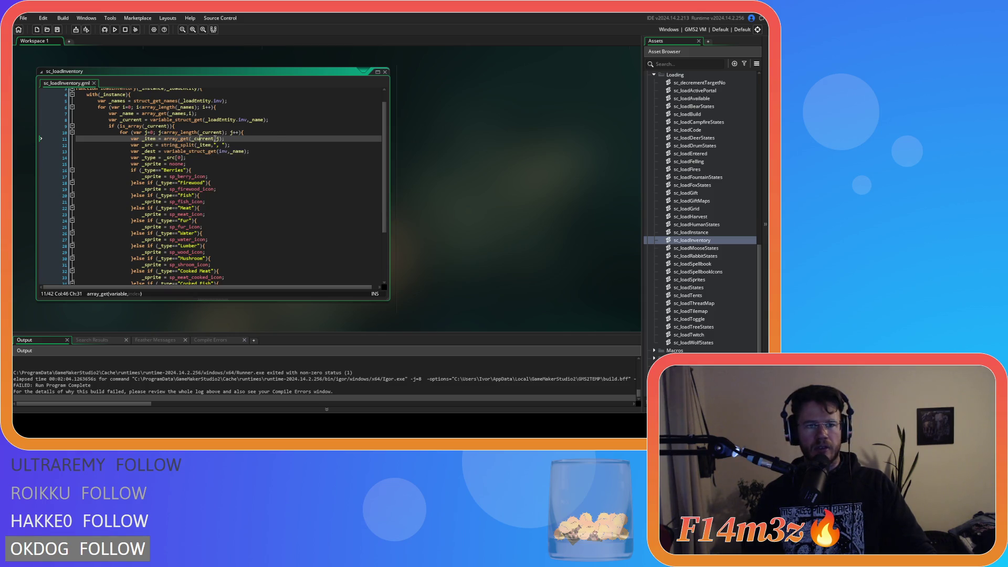
left_click(189, 144)
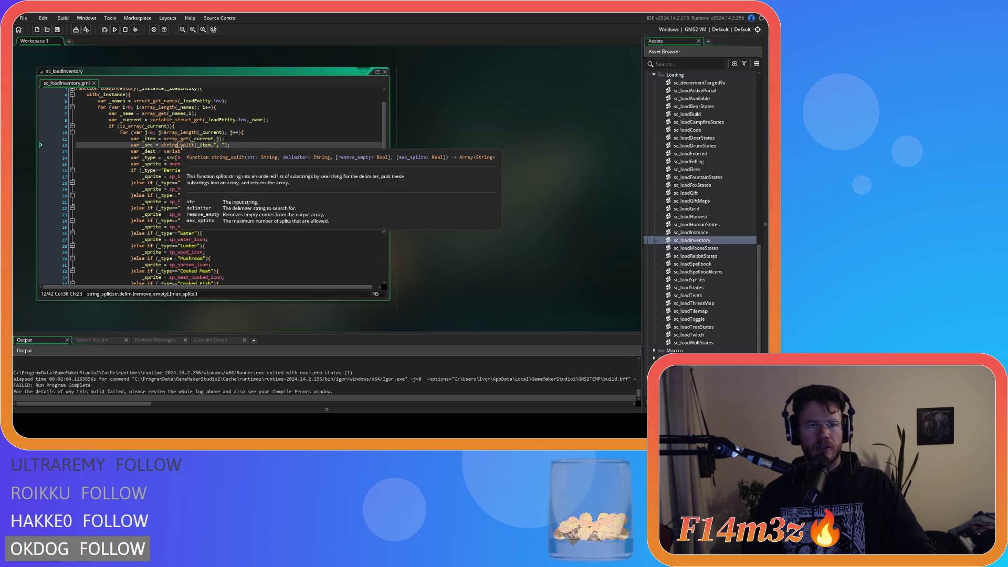
left_click(200, 145)
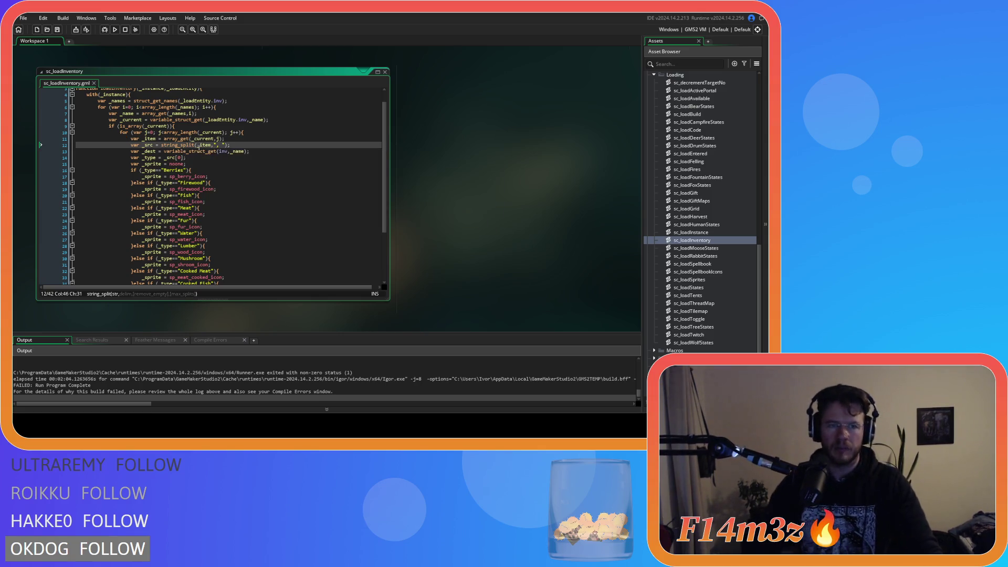
mouse_move(197, 149)
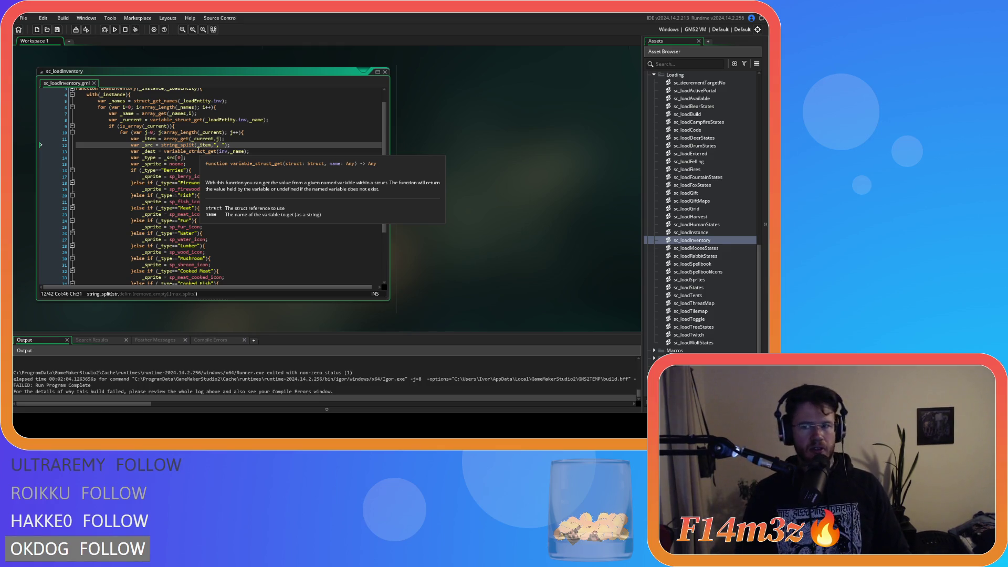
left_click(272, 160)
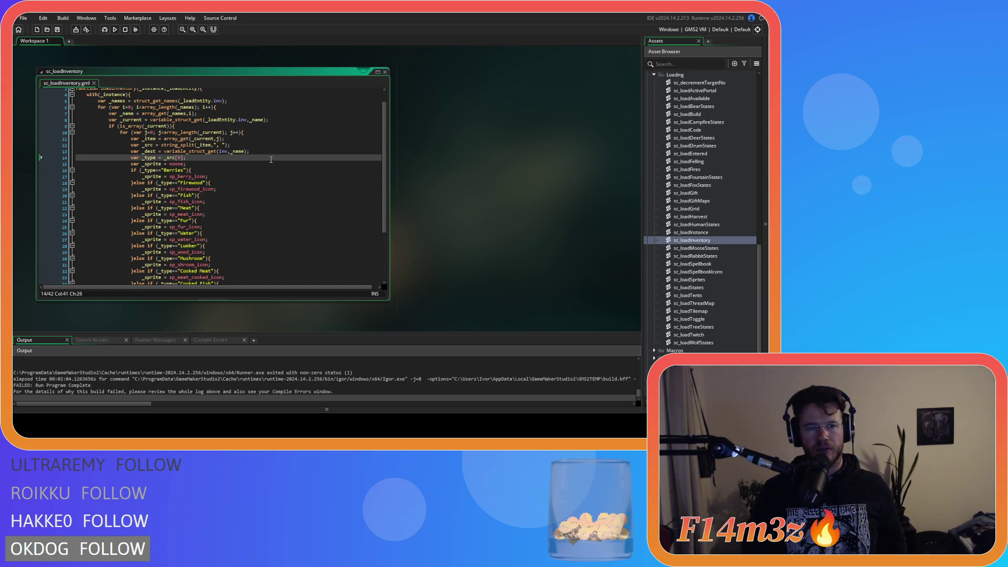
scroll(249, 161, "down", 4)
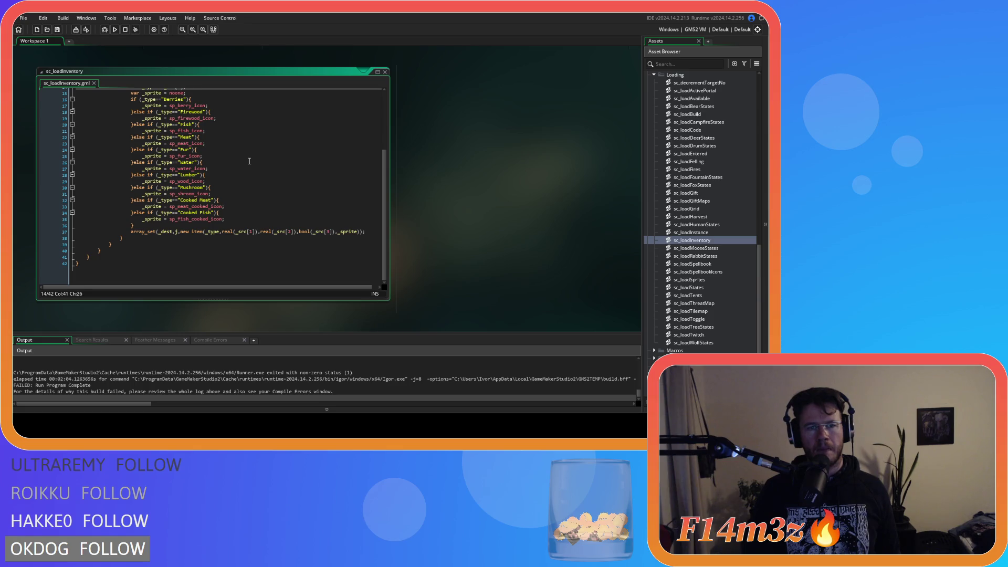
scroll(249, 162, "up", 4)
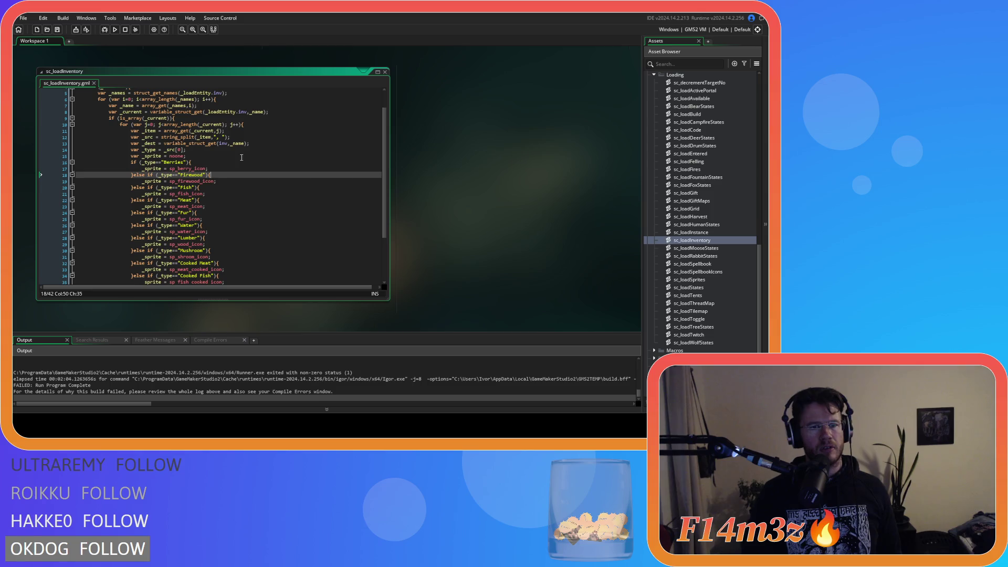
left_click(269, 139)
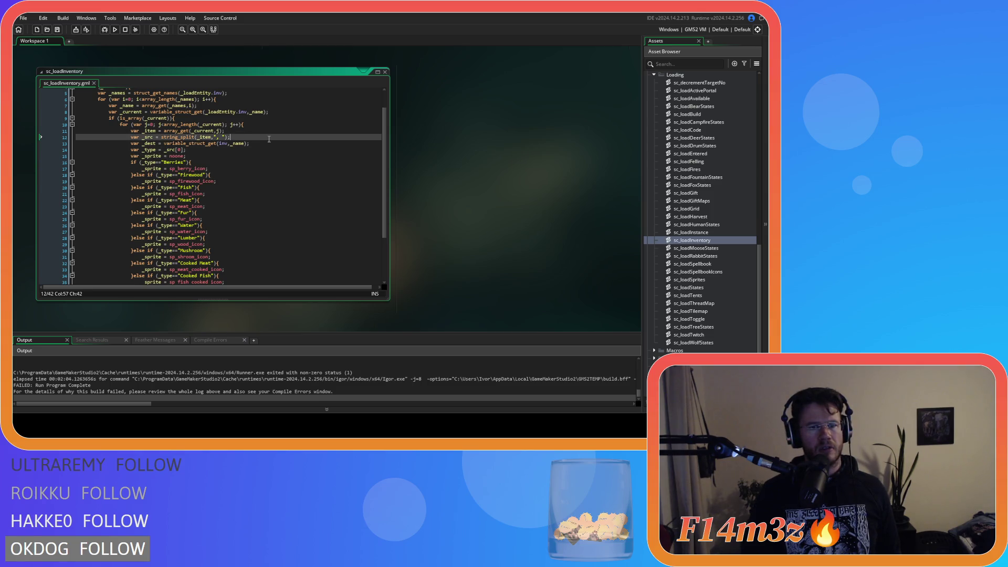
left_click(274, 142)
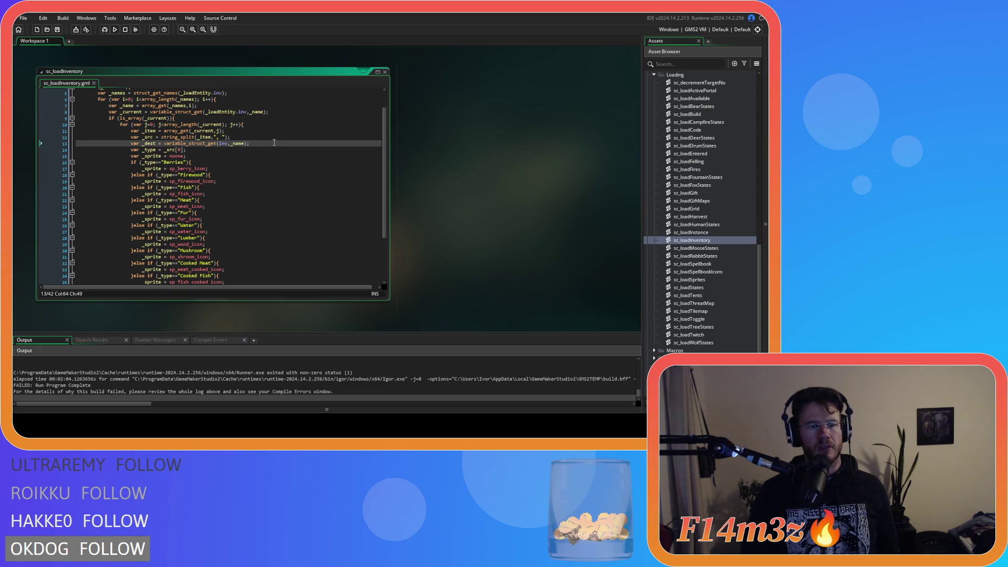
Insert a new line 13 above var _dest and try show_debug_message through autocomplete.
key("Up")
key("Return")
type("show_de")
key("Return")
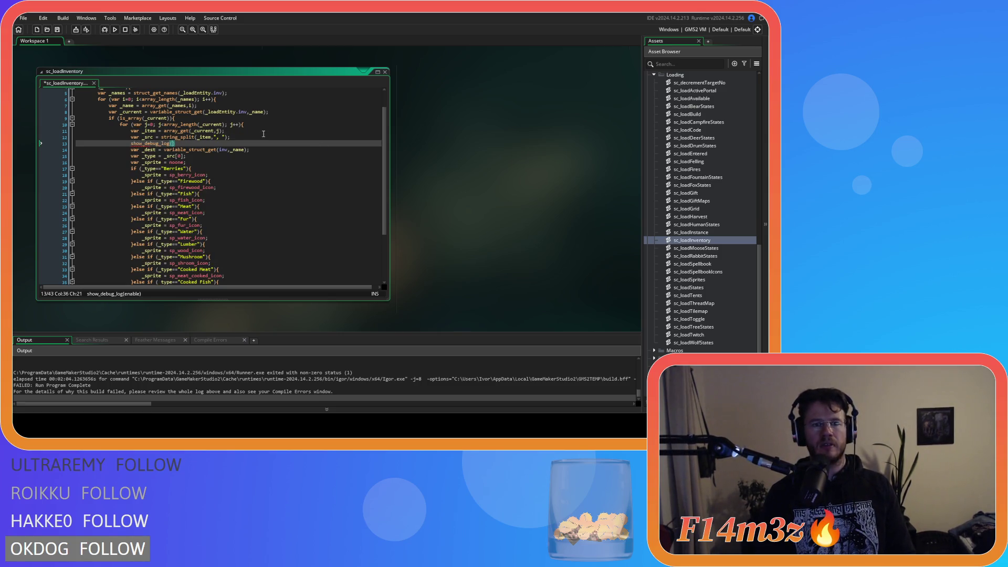
key("BackSpace")
key("BackSpace")
key("BackSpace")
type("mes")
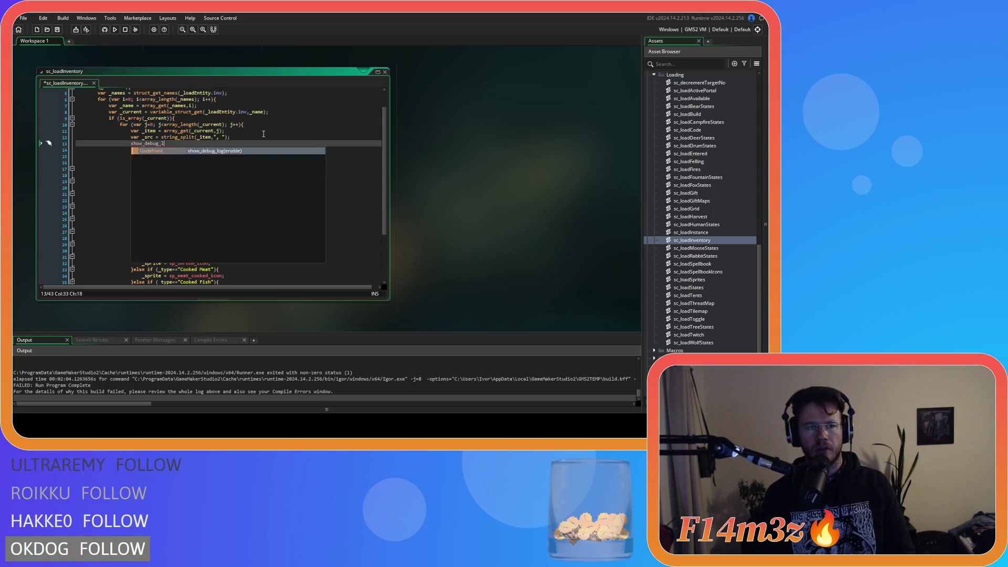
key("Return")
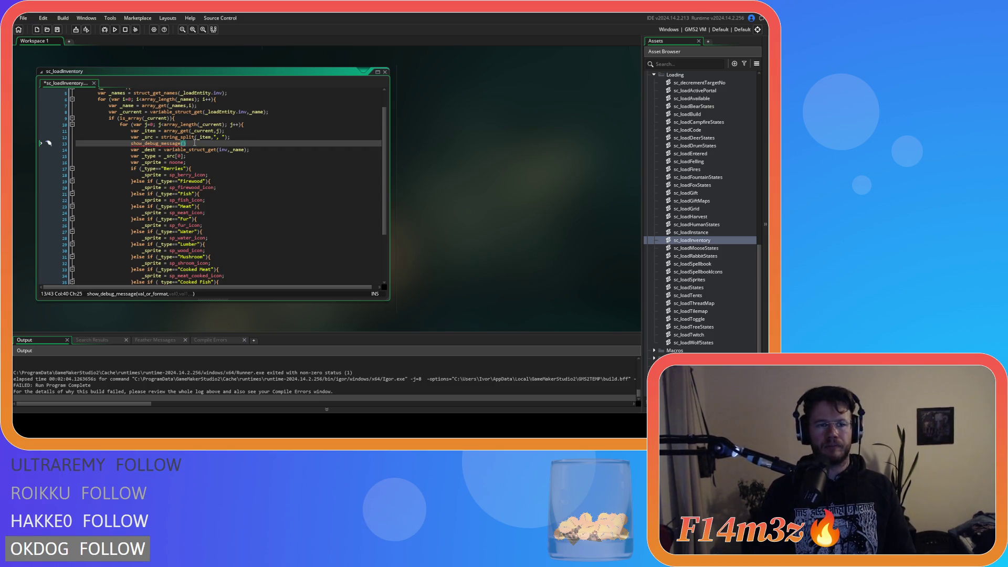
left_click(146, 143)
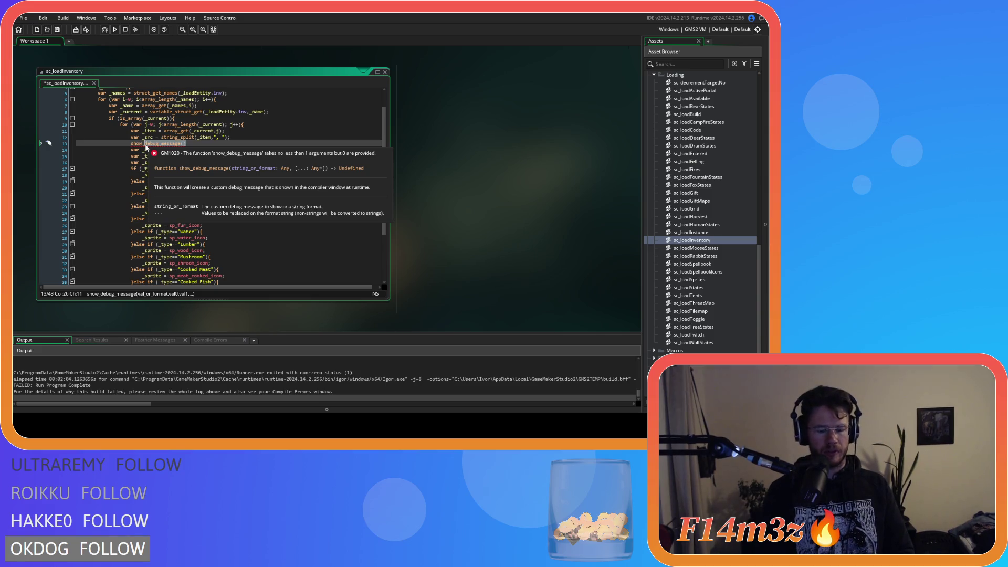
Replace it with show_message(_src) from the suggestions.
key("shift+End")
type("mess")
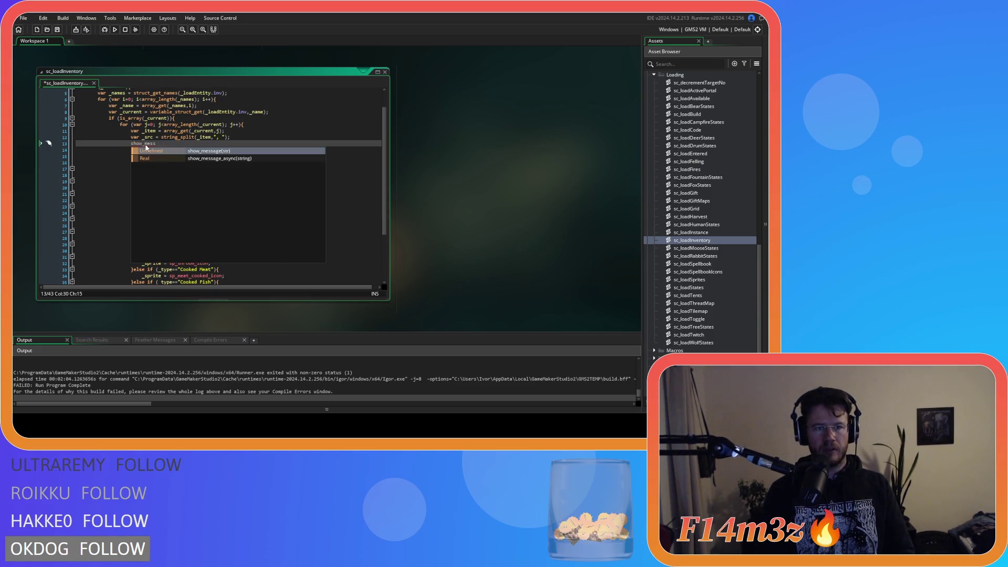
key("Return")
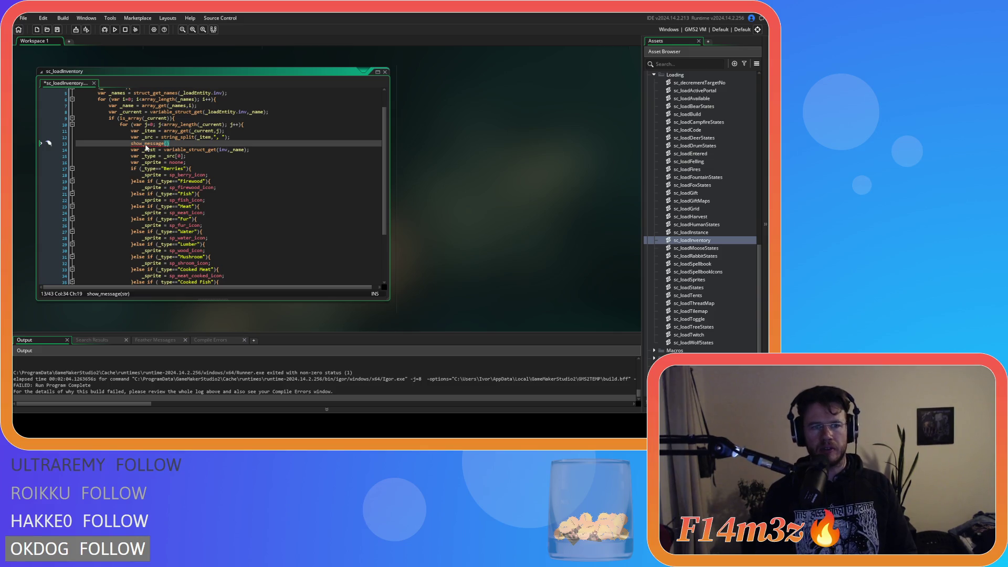
type("_src")
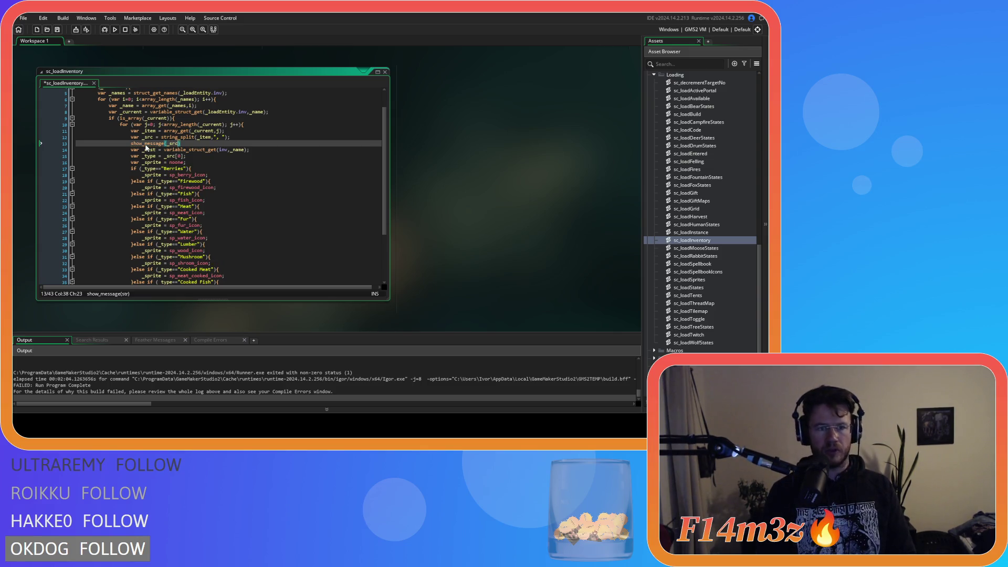
left_click(186, 143)
Save the script, add the closing semicolon, and build and run with F5.
key("ctrl+s")
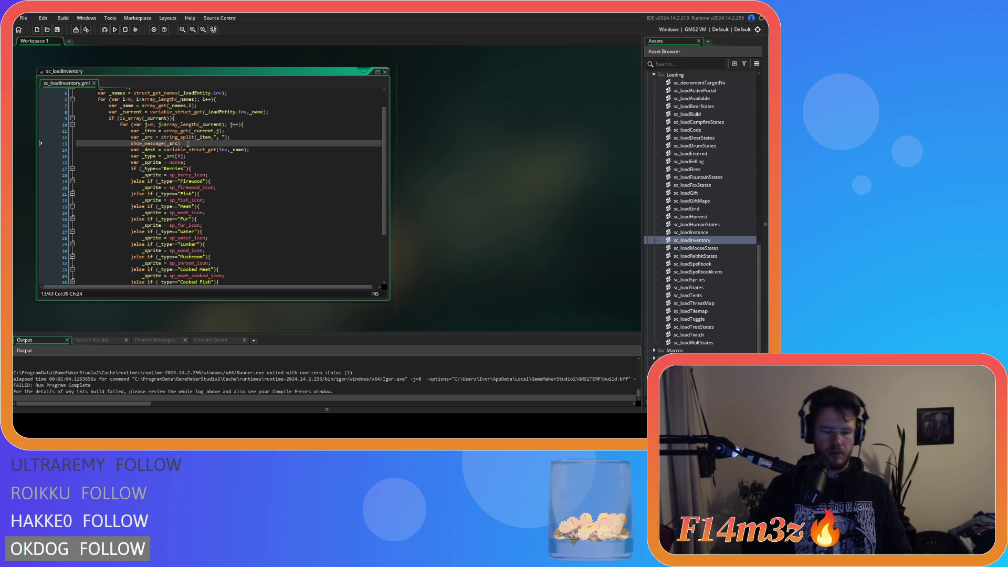
type(";")
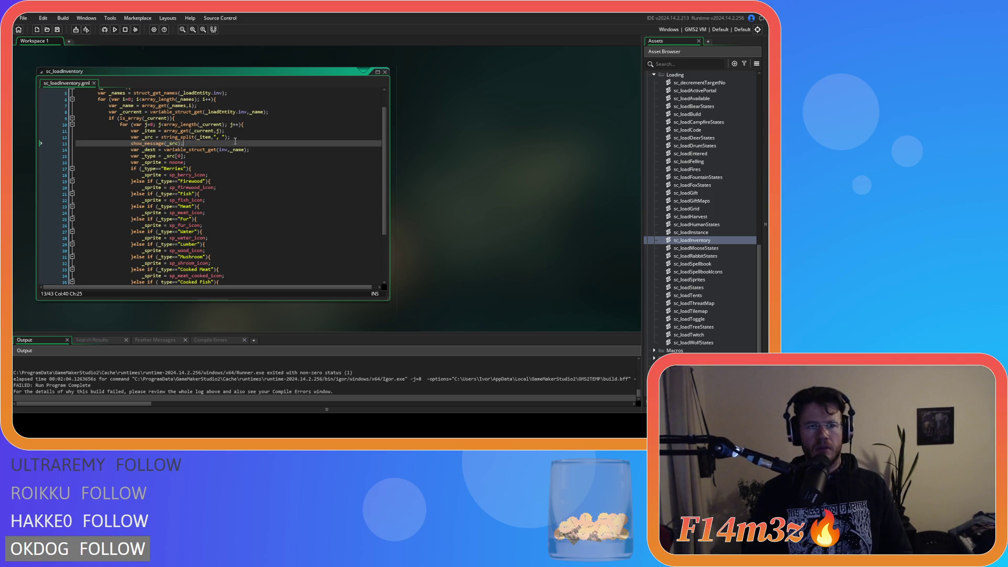
scroll(235, 141, "down", 2)
key("F5")
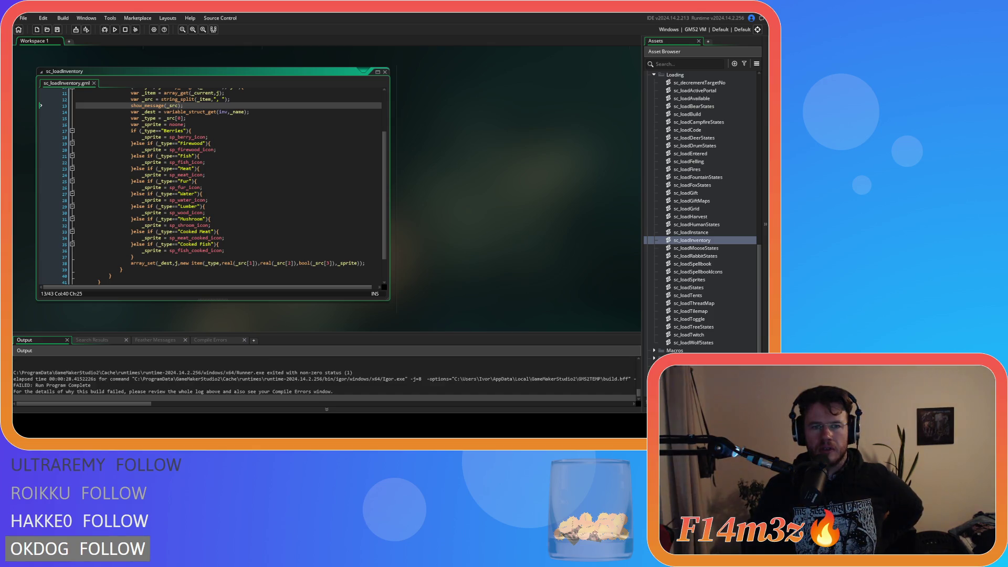
Review the sprite assignment branches, the array_set item call and the _type assignment on line 15.
left_click(254, 177)
scroll(254, 177, "up", 2)
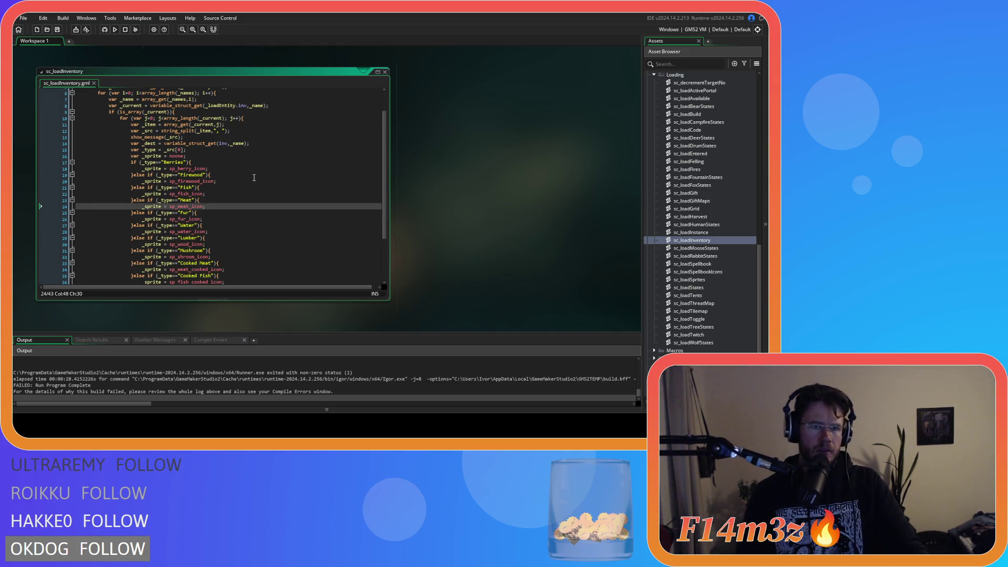
mouse_move(202, 168)
mouse_move(204, 146)
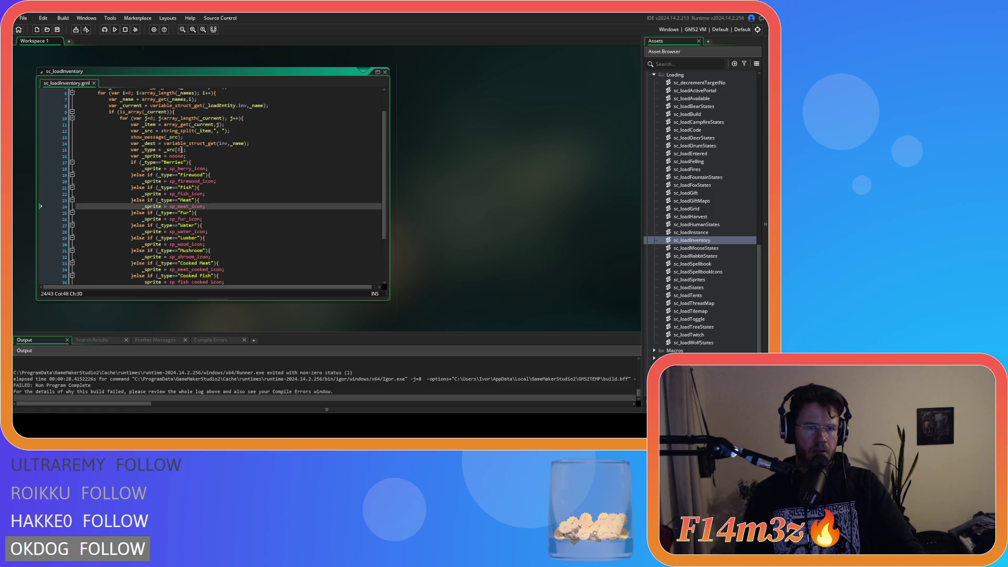
scroll(194, 152, "down", 4)
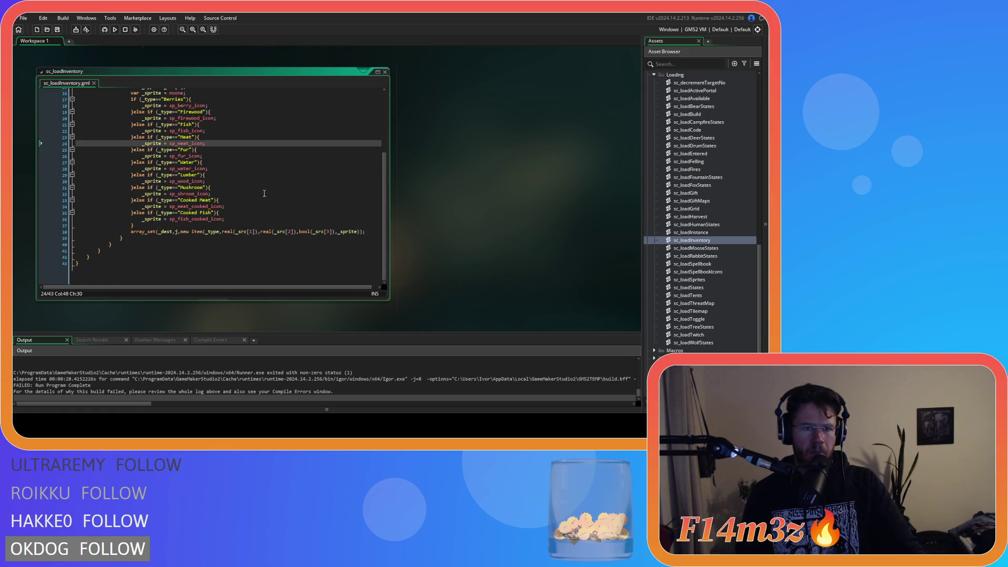
scroll(208, 239, "up", 1)
left_click(208, 239)
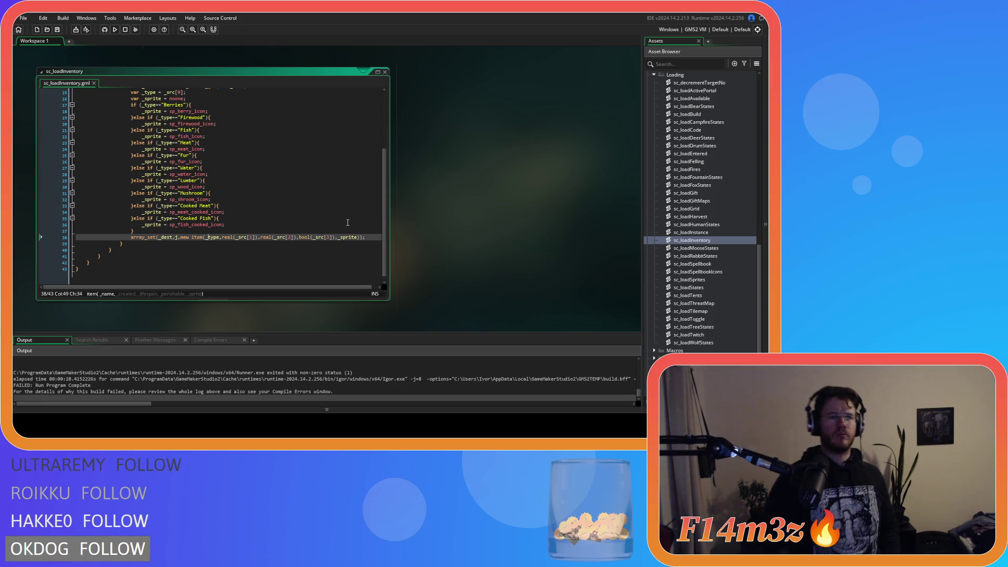
scroll(347, 223, "up", 5)
left_click(197, 180)
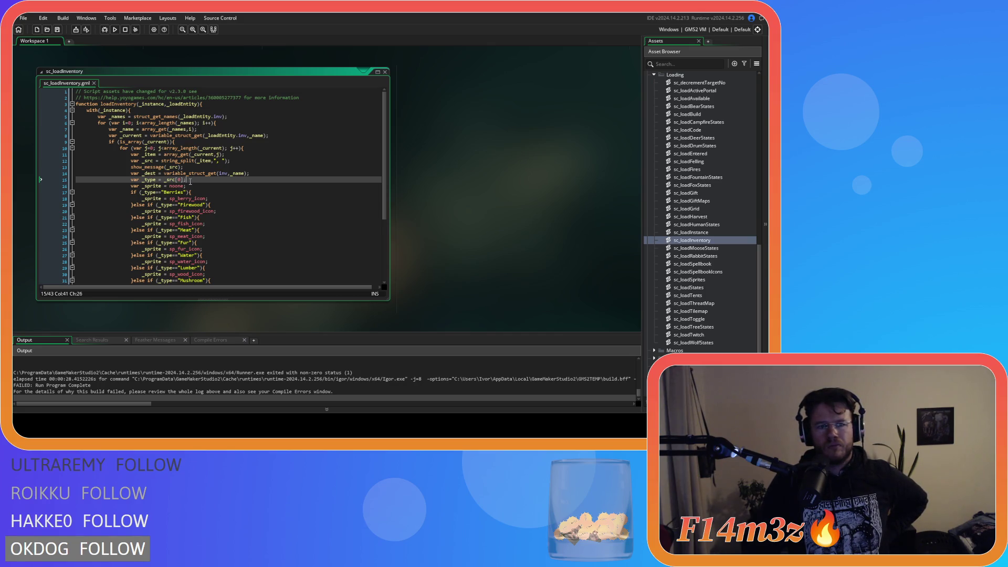
Change line 13 to show_debug_message(_src), then save and rerun the game with F5.
scroll(135, 390, "up", 3)
scroll(135, 390, "down", 3)
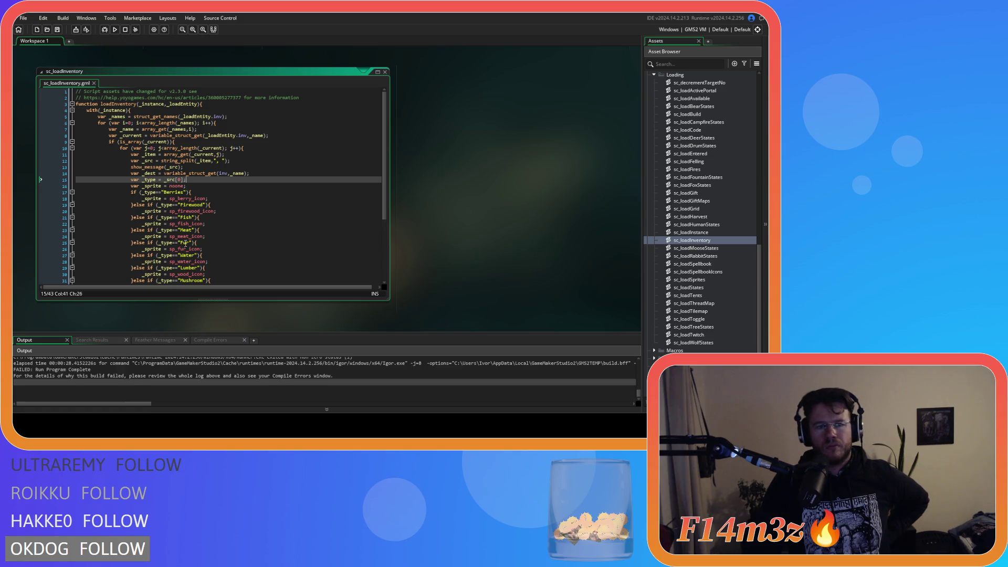
left_click(165, 167)
left_click_drag(164, 167, 144, 167)
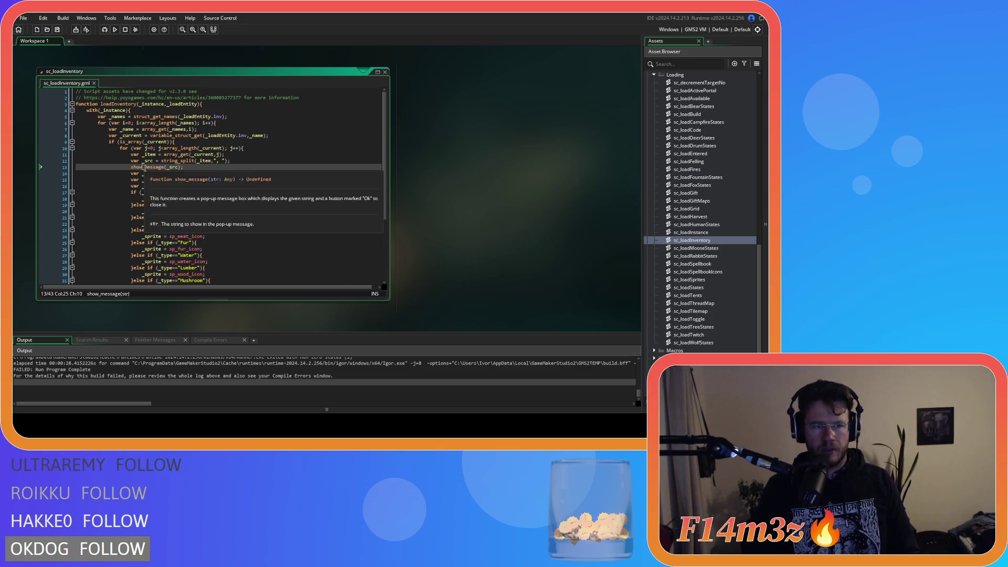
left_click(145, 167)
type("debug_")
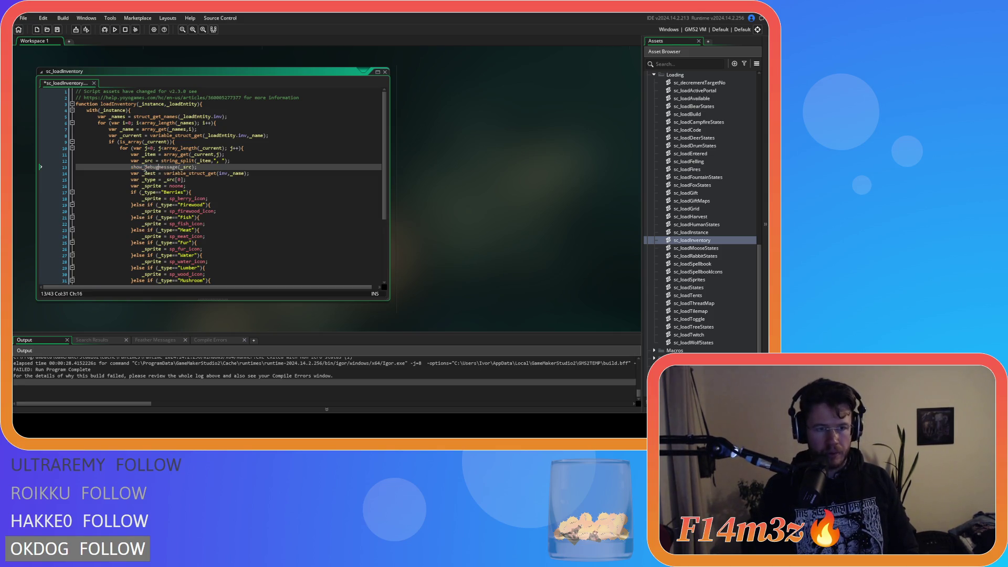
left_click(221, 166)
key("F5")
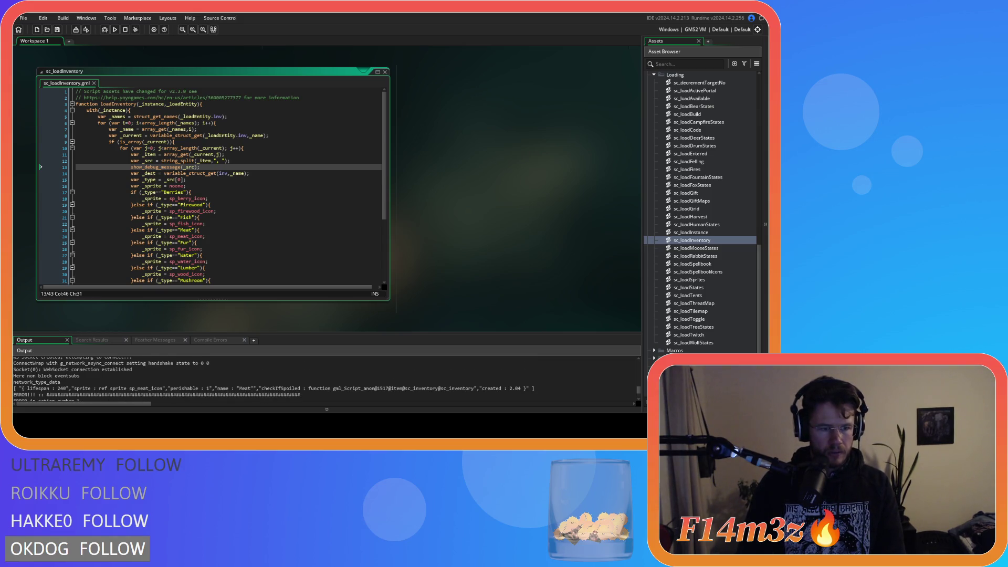
left_click(159, 388)
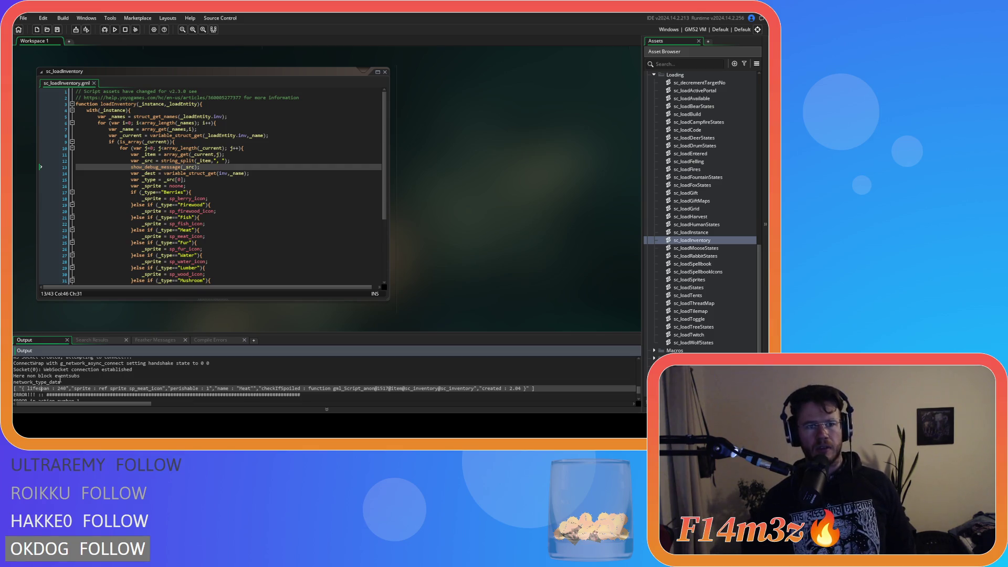
mouse_move(176, 161)
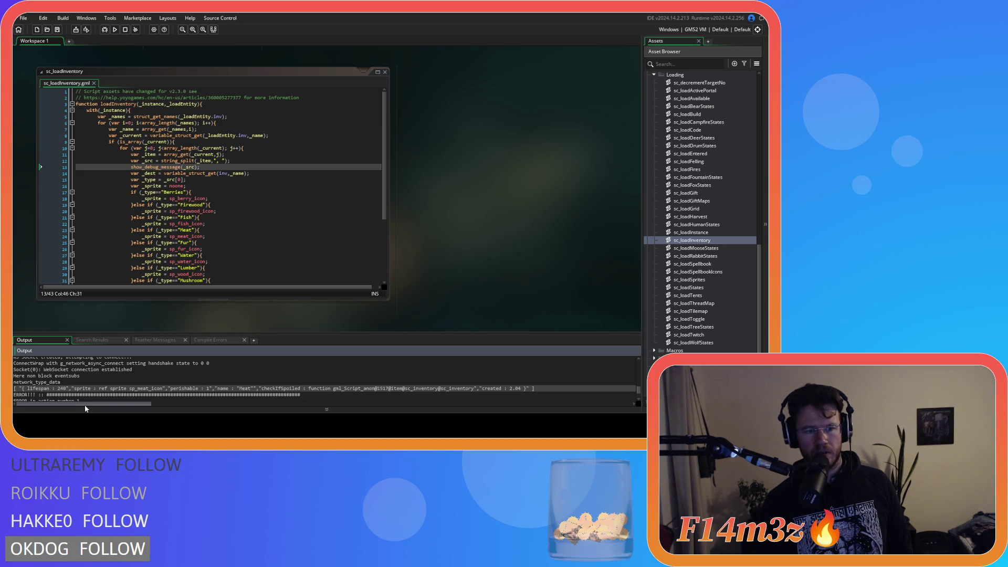
left_click_drag(29, 390, 86, 392)
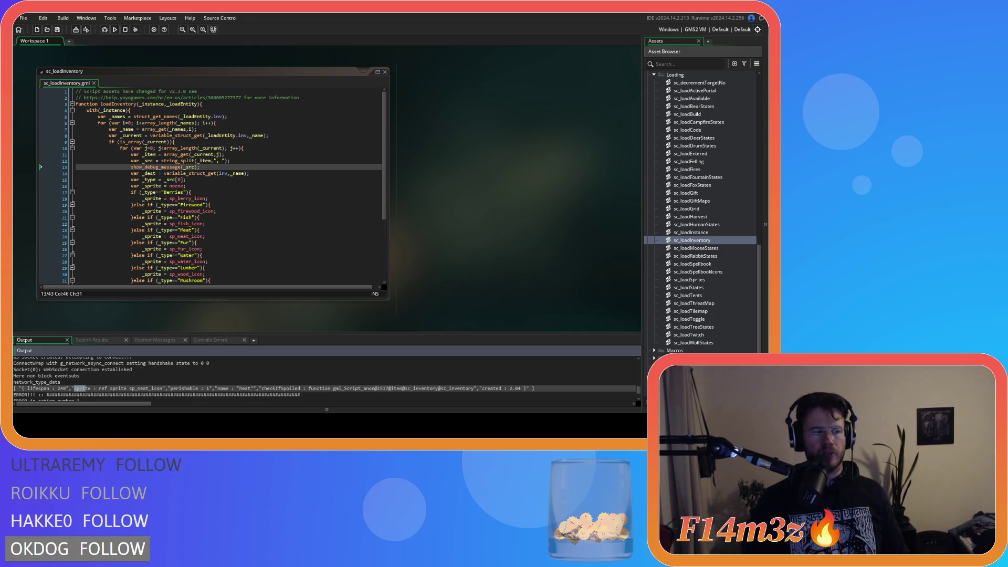
left_click_drag(28, 388, 50, 389)
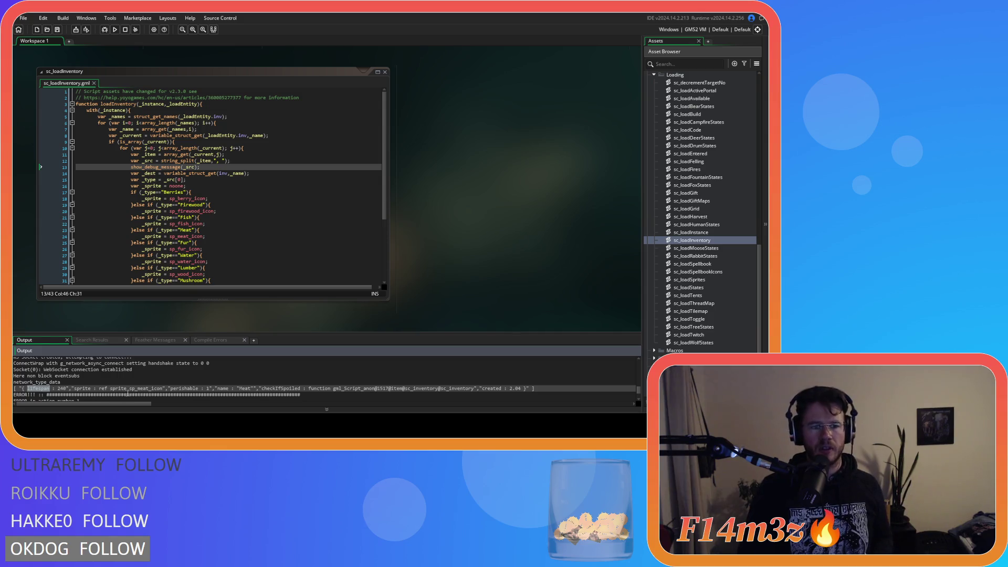
left_click(171, 390)
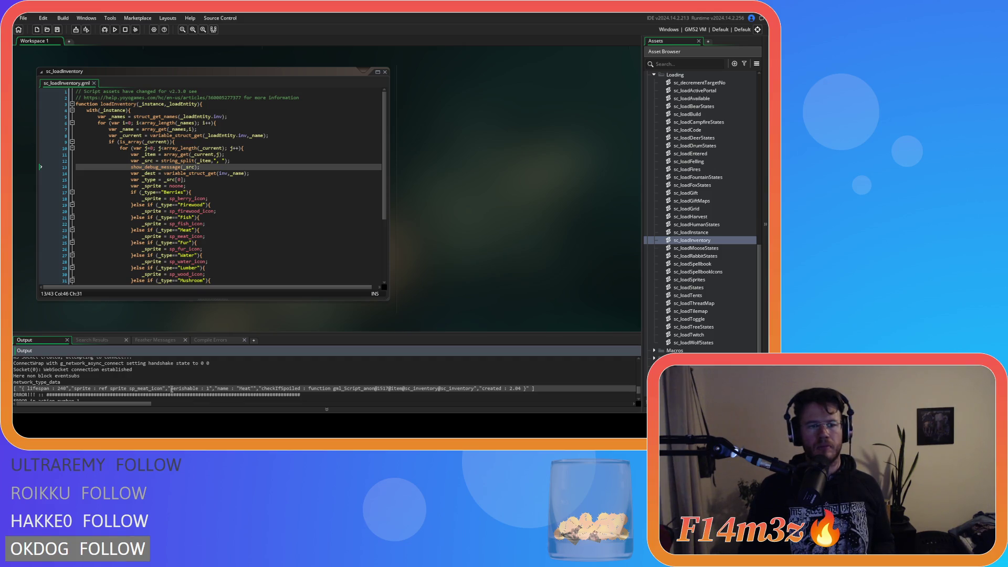
left_click_drag(130, 389, 162, 391)
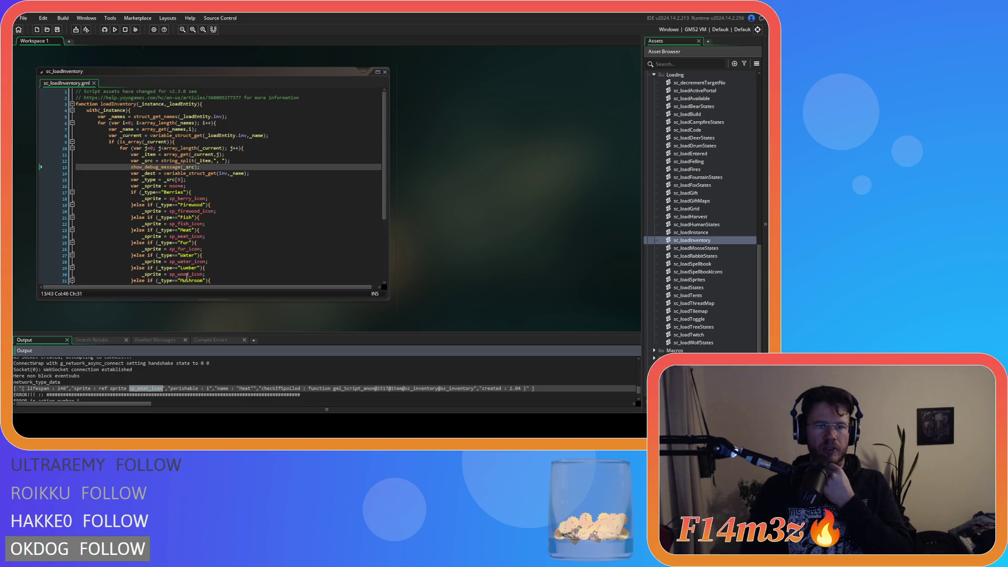
left_click_drag(167, 198, 206, 199)
left_click(220, 201)
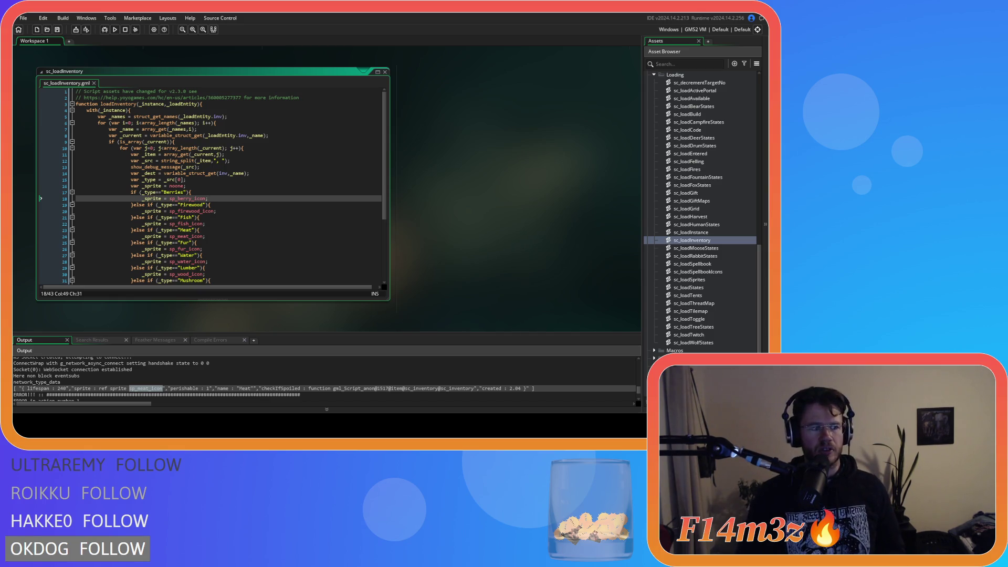
left_click(201, 236)
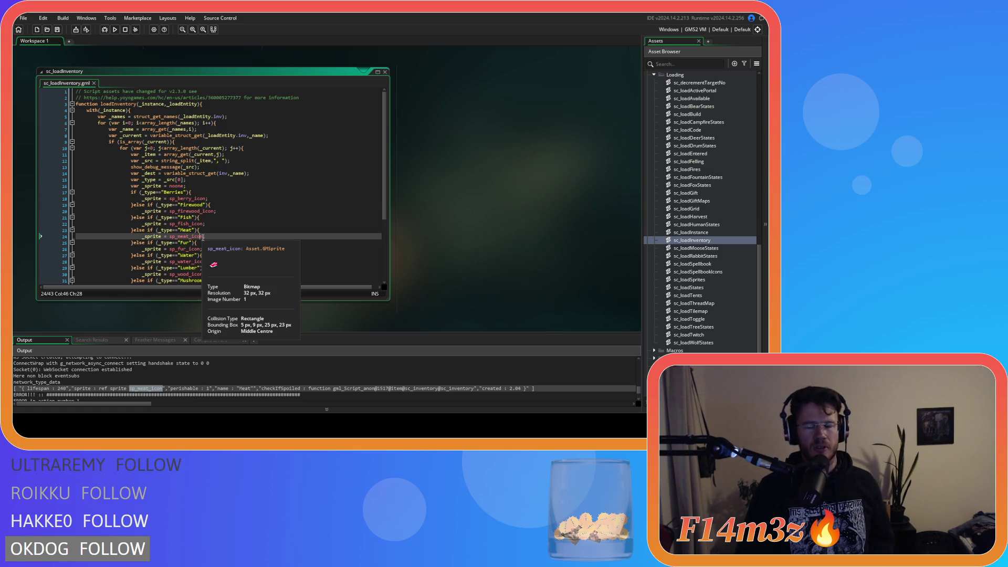
left_click(245, 204)
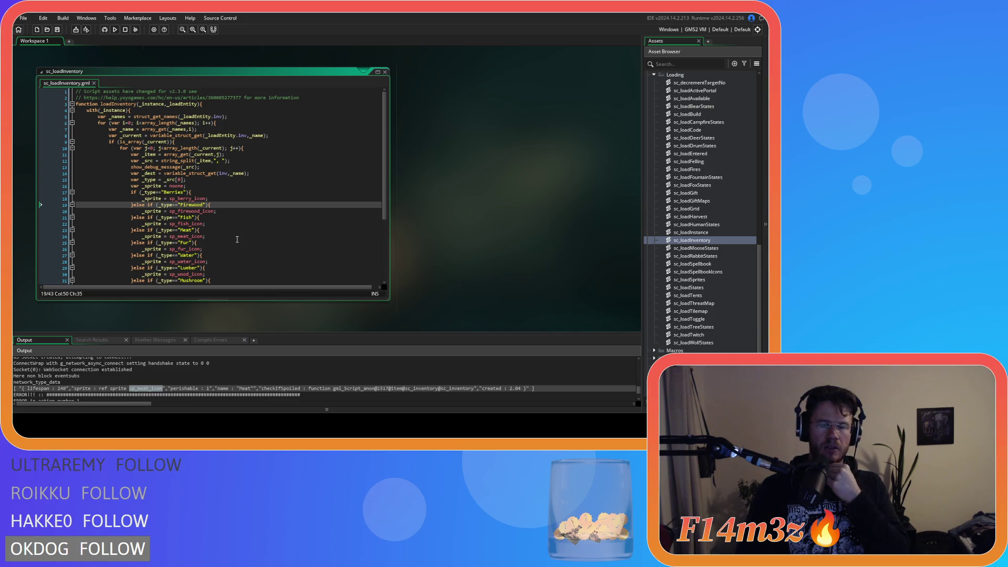
scroll(234, 240, "down", 3)
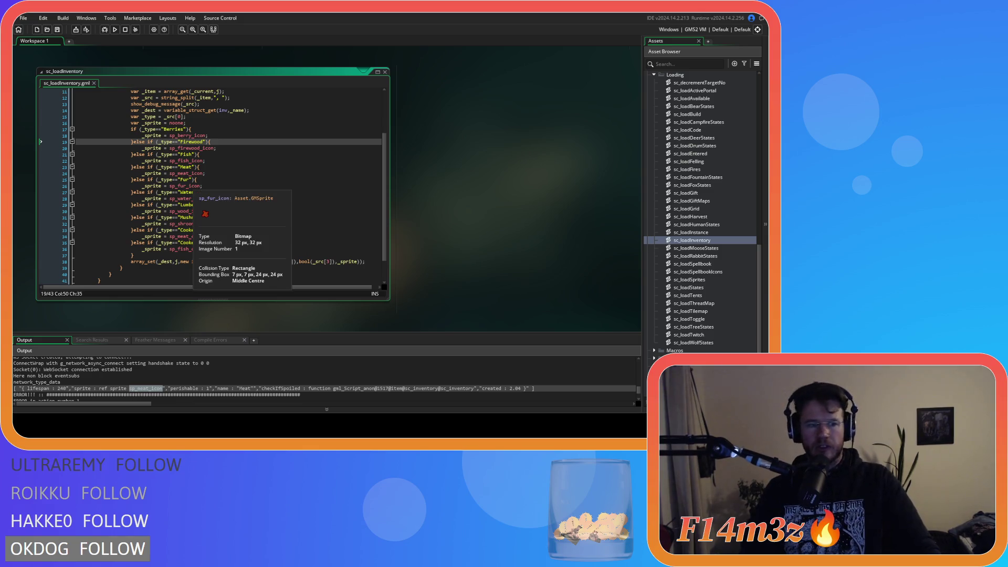
Scroll the Output log down to the line 30 error converting "name : Meat" to bool.
mouse_move(200, 249)
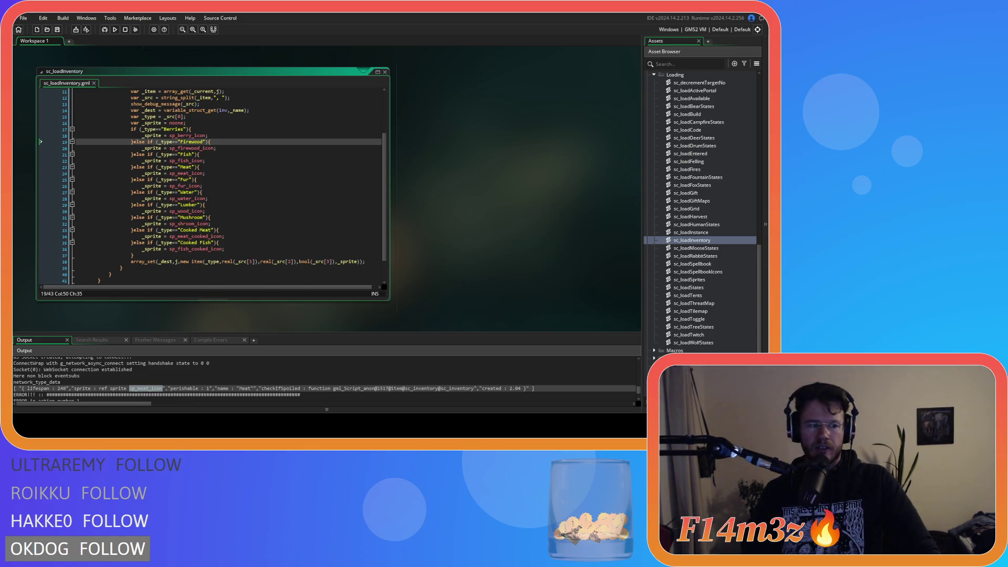
scroll(199, 249, "up", 3)
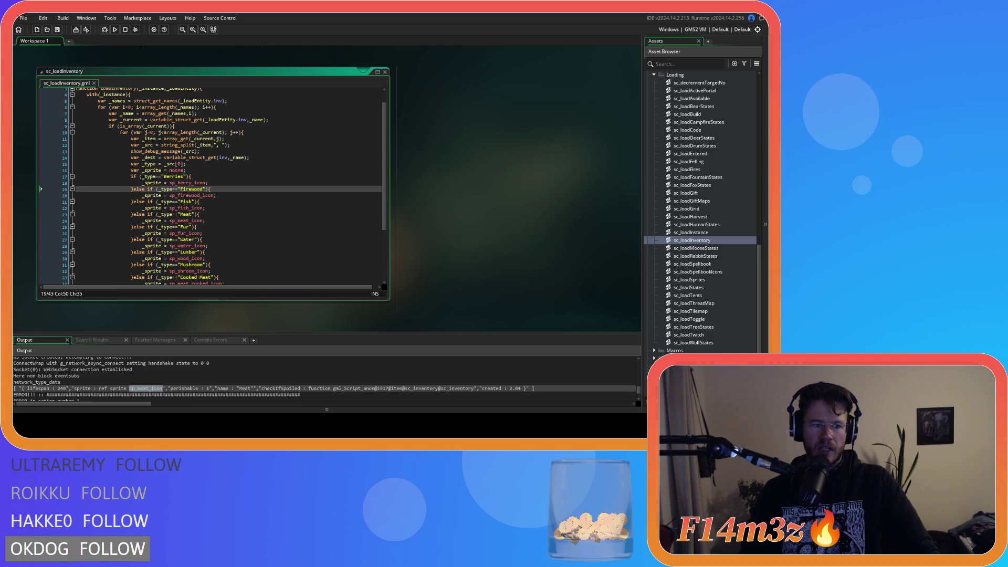
double_click(47, 391)
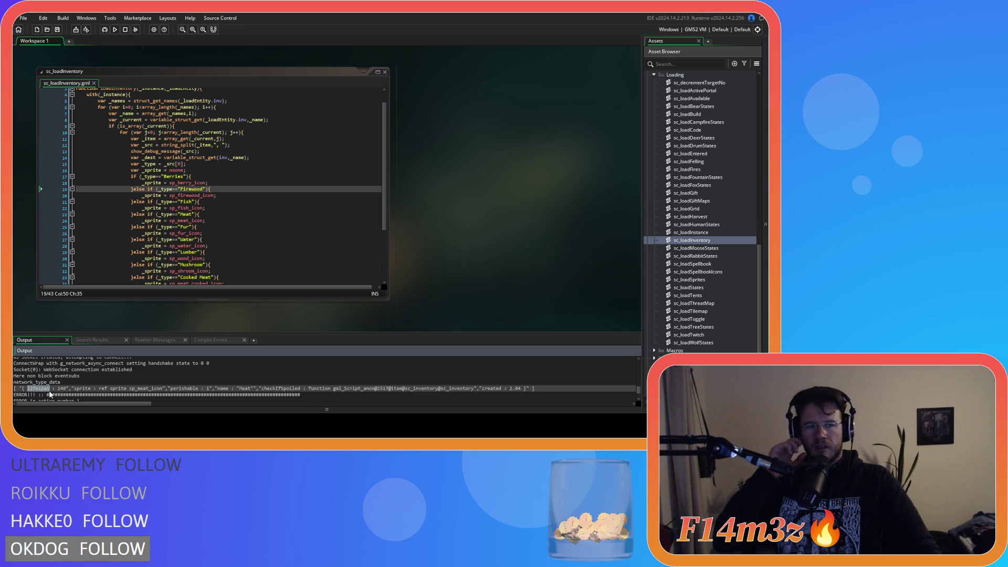
scroll(257, 229, "down", 3)
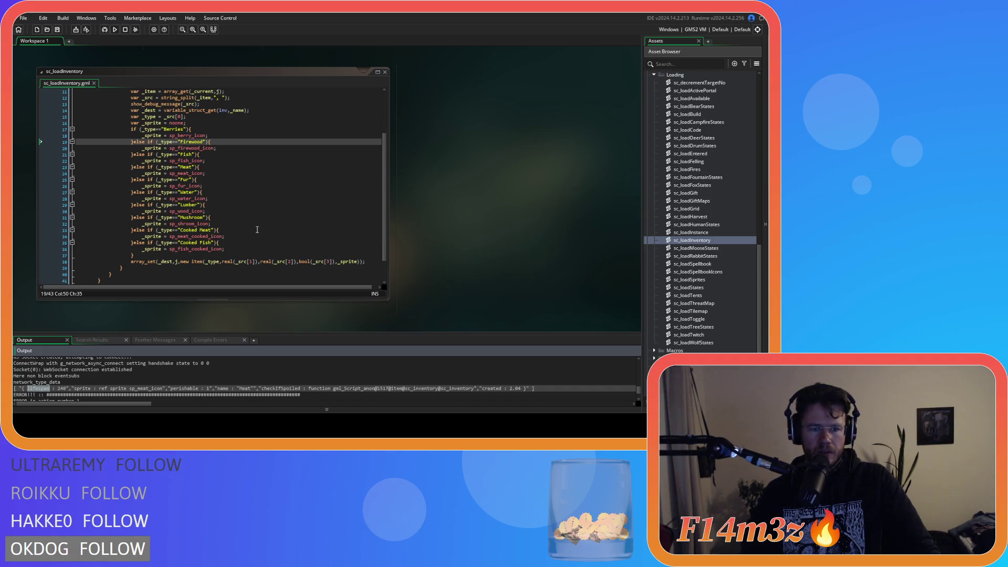
scroll(140, 374, "down", 2)
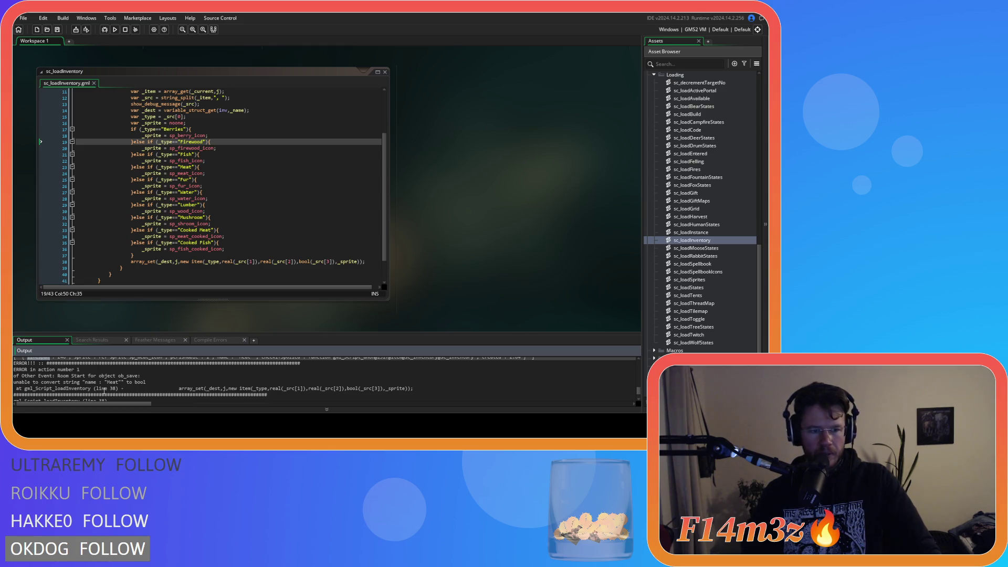
double_click(92, 383)
left_click_drag(93, 386, 156, 385)
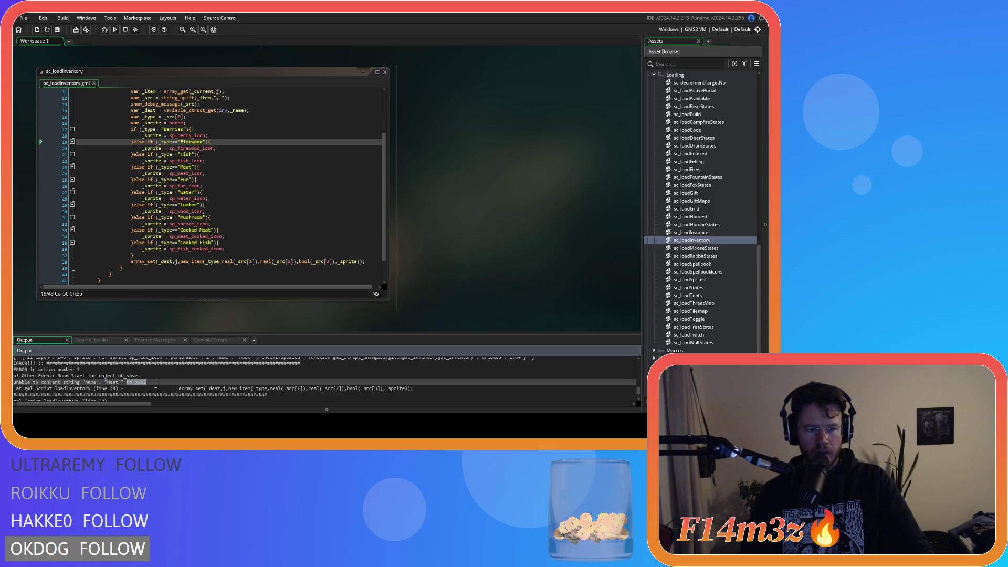
double_click(355, 389)
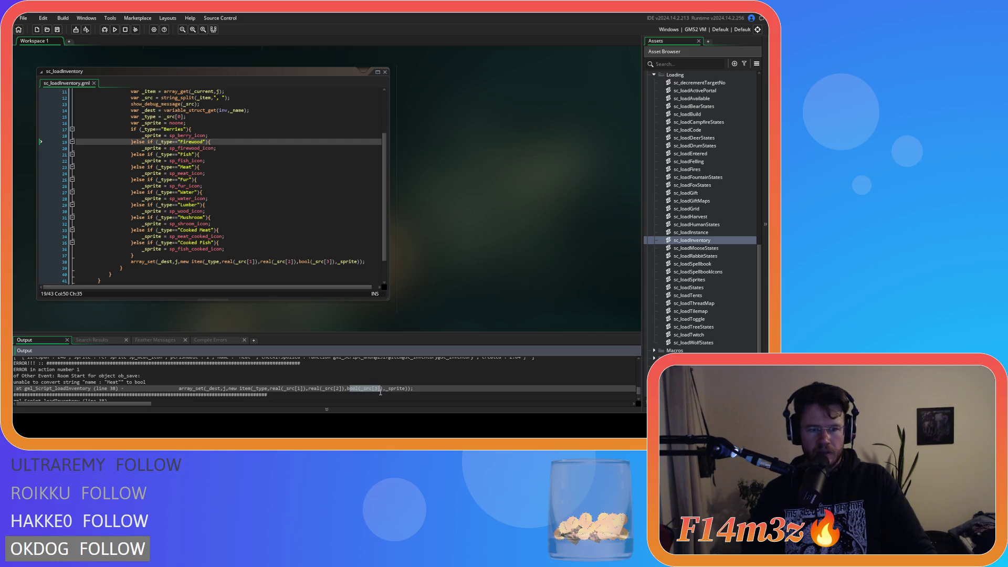
left_click(207, 262)
double_click(208, 262)
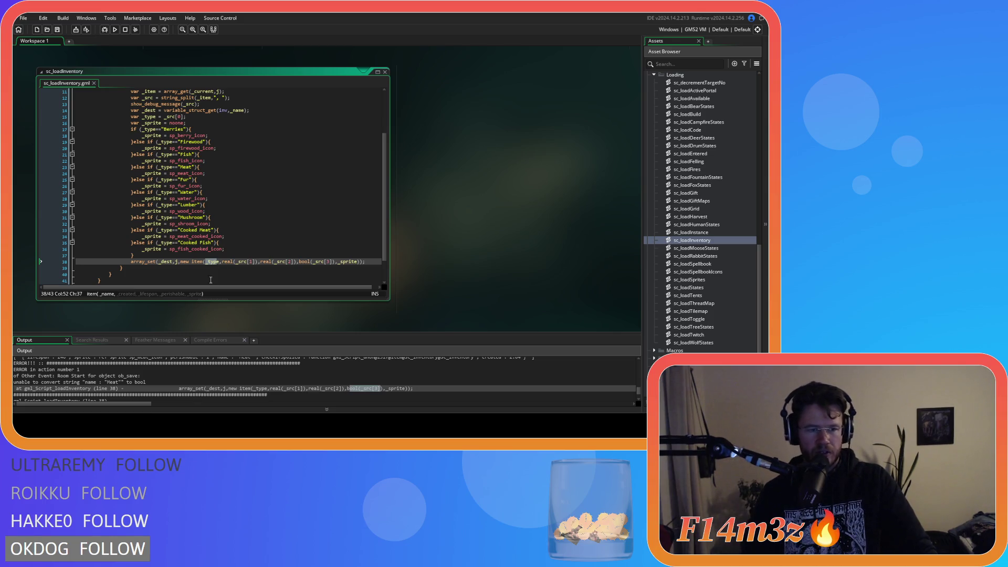
scroll(163, 387, "up", 1)
scroll(235, 255, "up", 1)
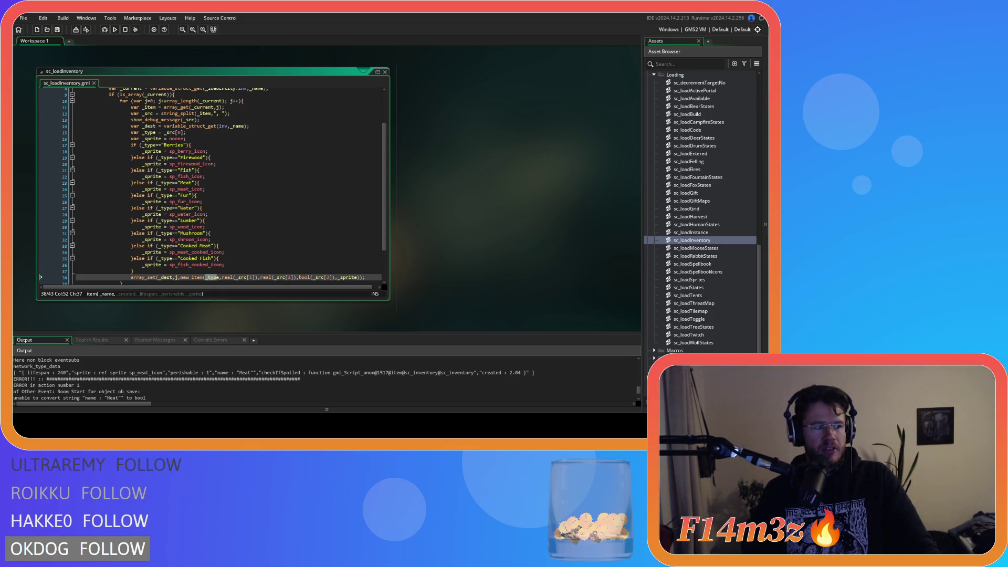
left_click(191, 145)
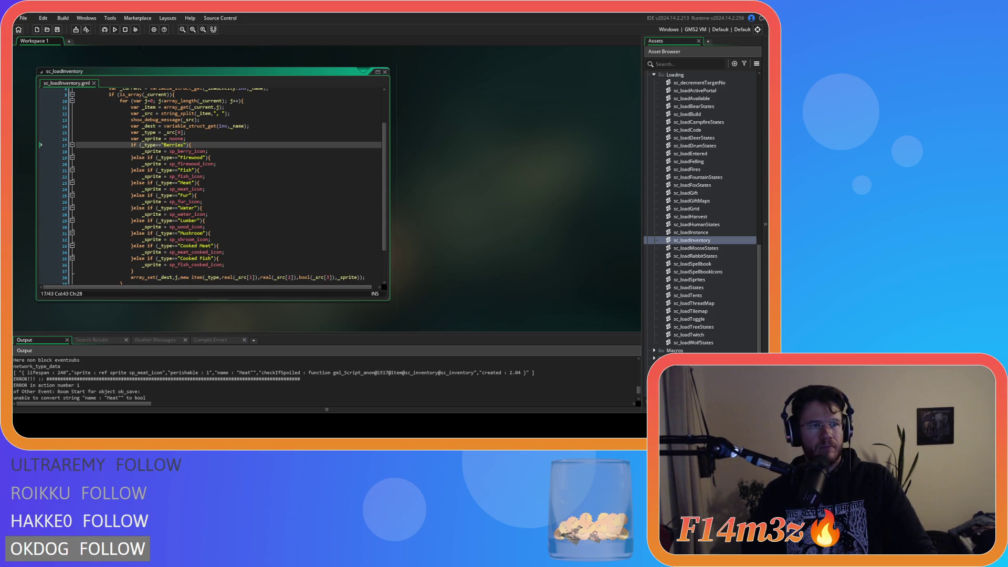
left_click(246, 202)
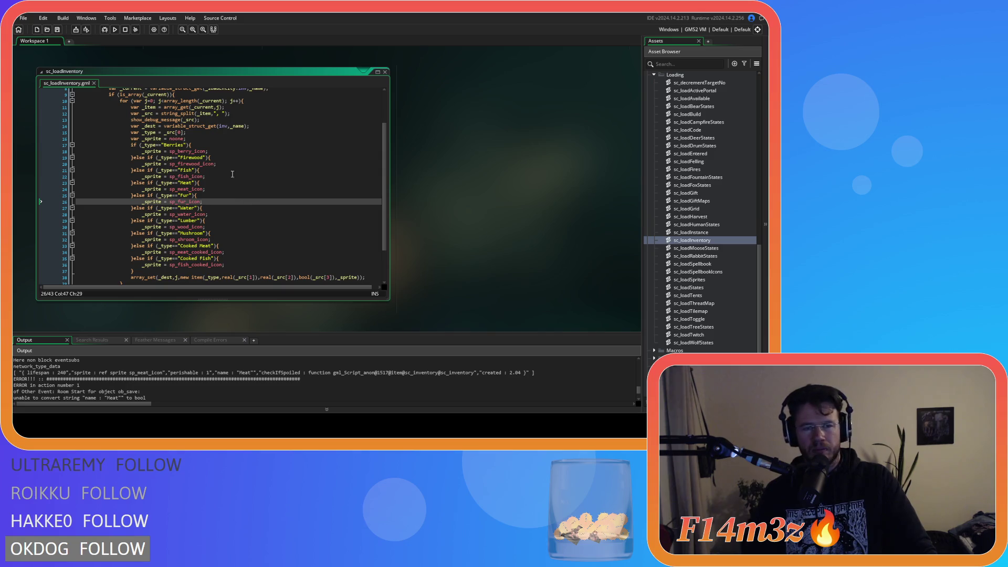
left_click(58, 30)
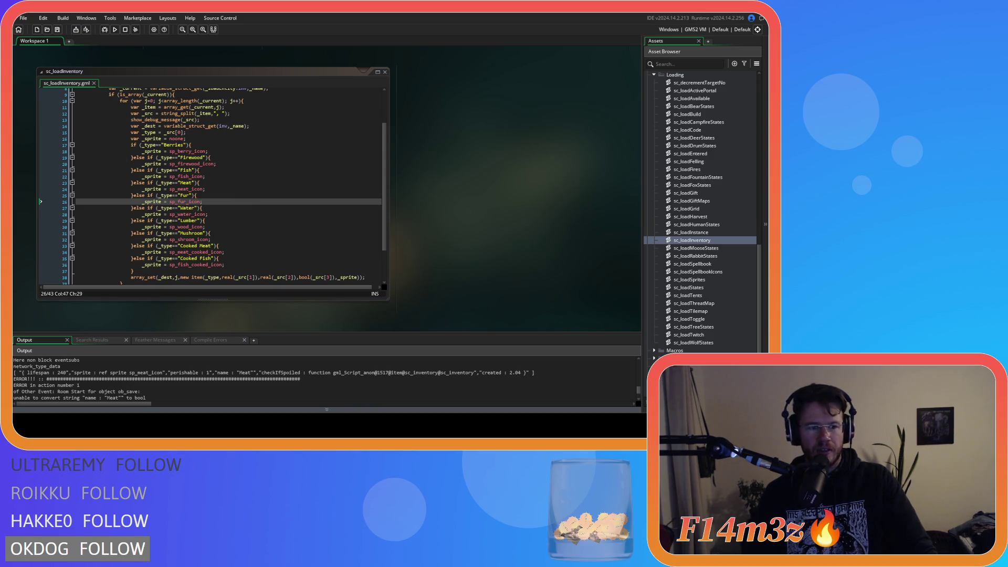
left_click(236, 158)
left_click(239, 252)
left_click(240, 271)
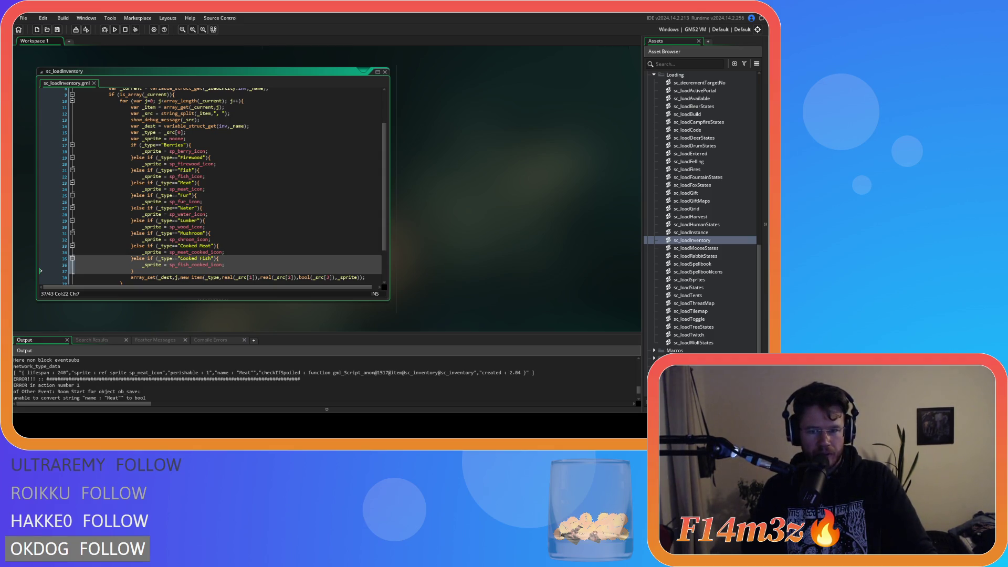
scroll(226, 184, "down", 2)
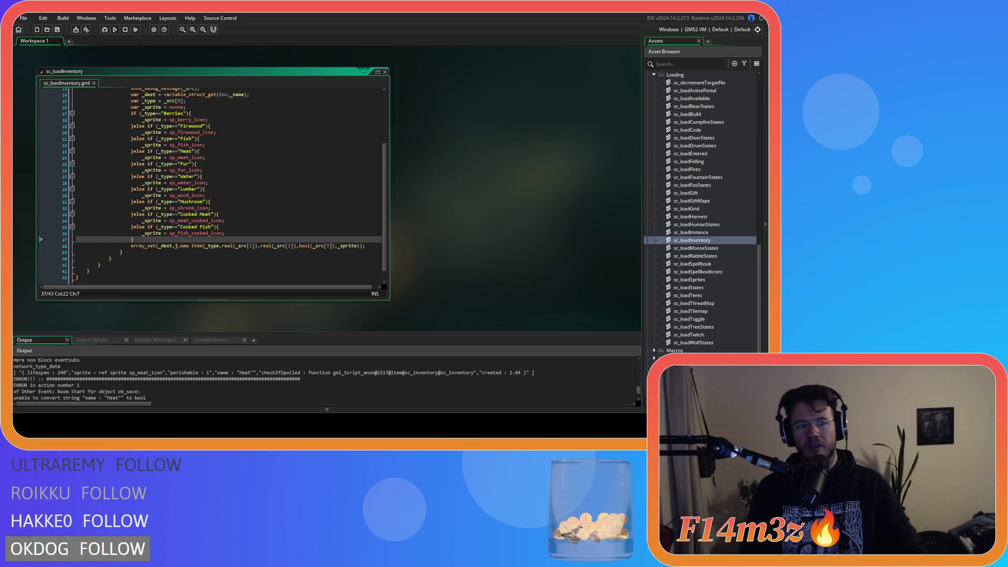
left_click(254, 252)
scroll(255, 252, "up", 2)
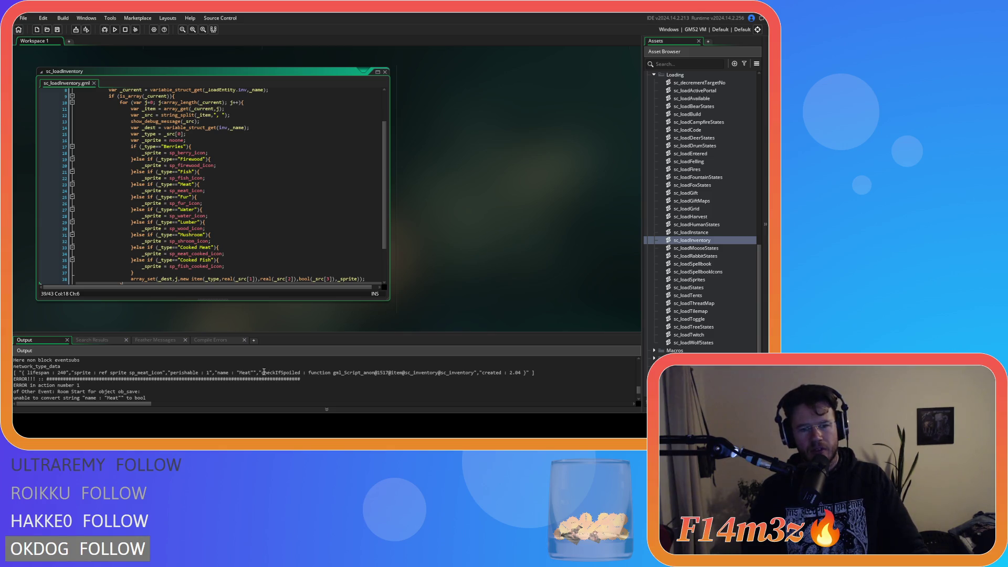
left_click(189, 140)
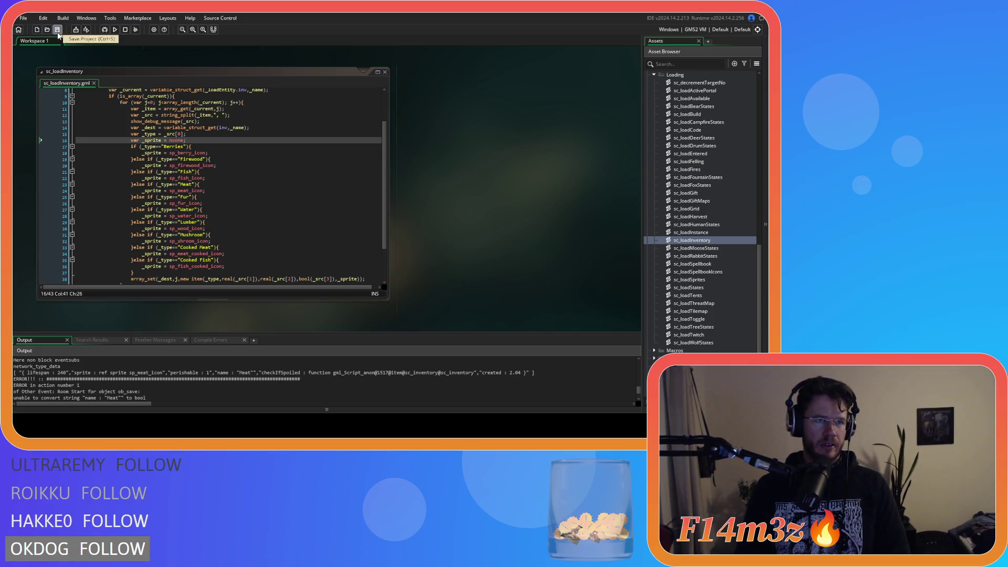
left_click(235, 190)
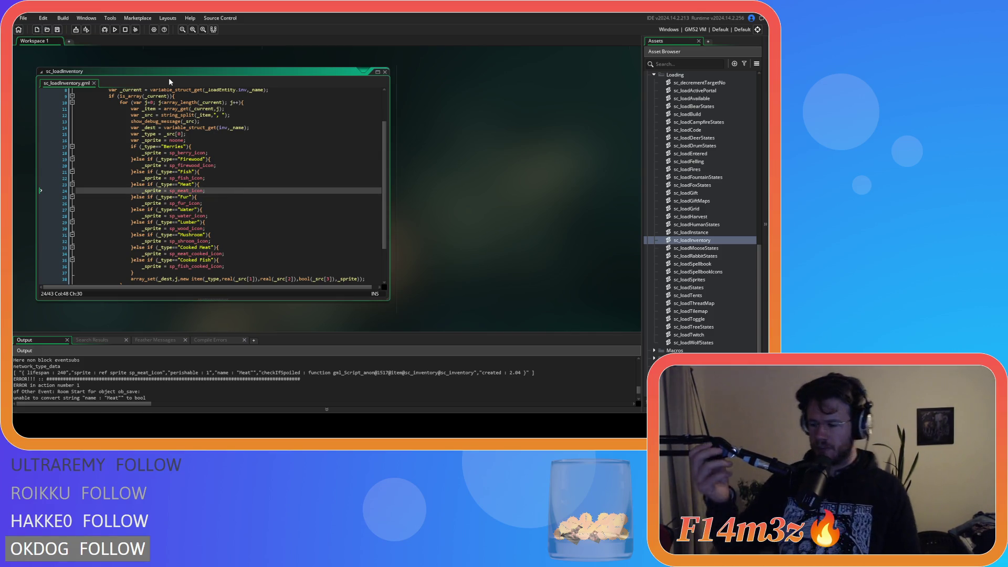